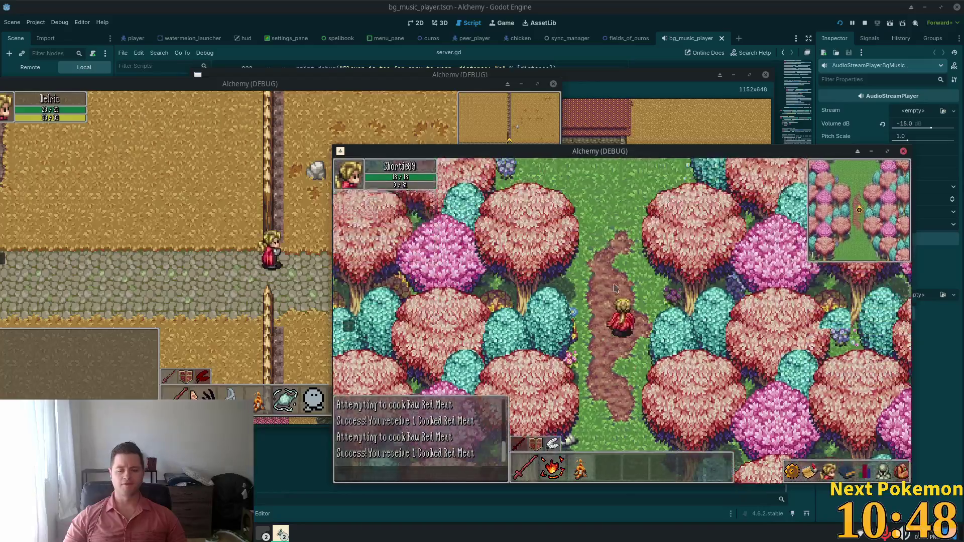
Step: Walk the character north through the forest, then west past the fences into the vegetable garden and back east
key("w")
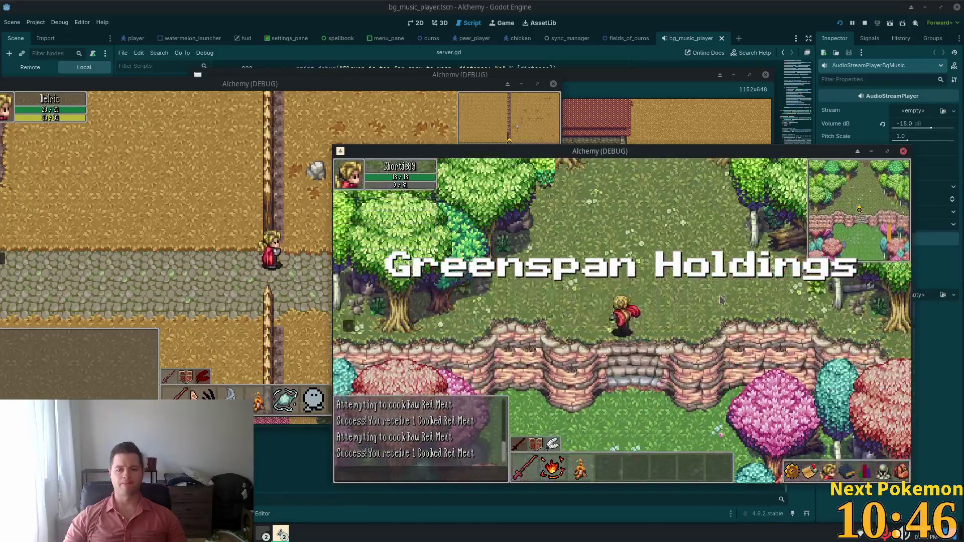
key("w")
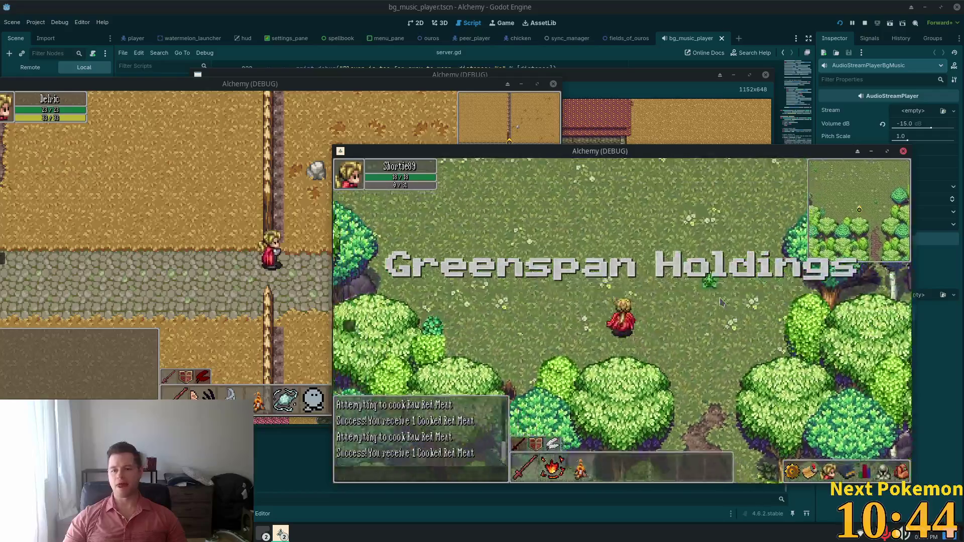
key("a")
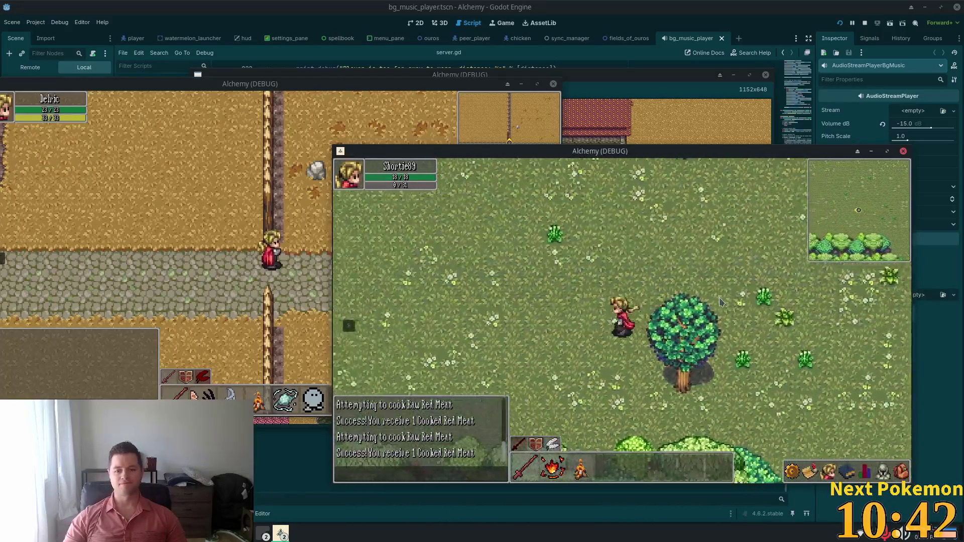
key("a")
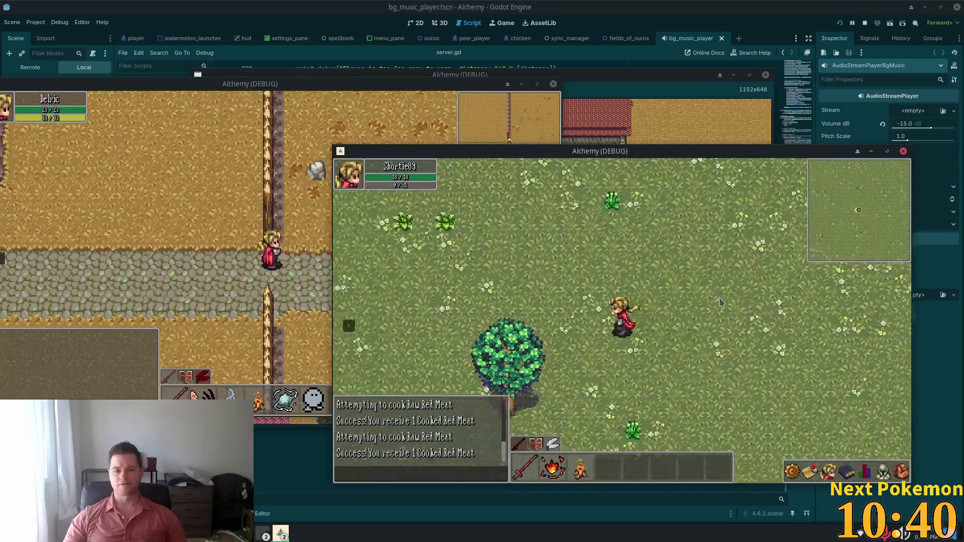
key("a")
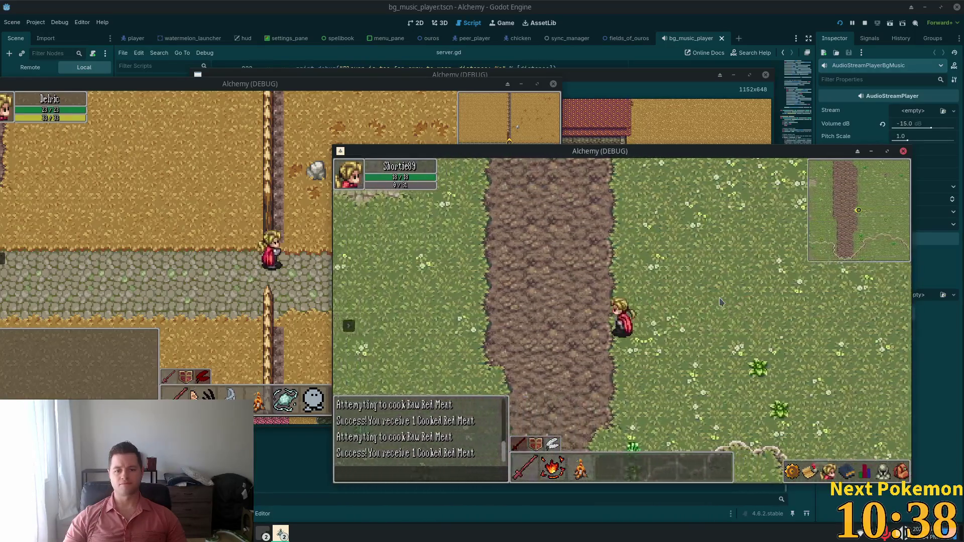
key("a")
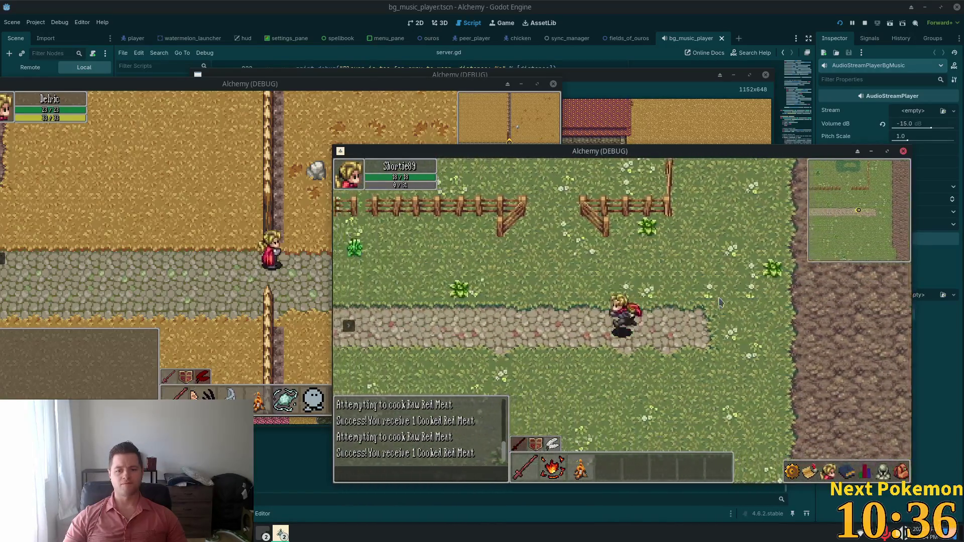
key("a")
key("w")
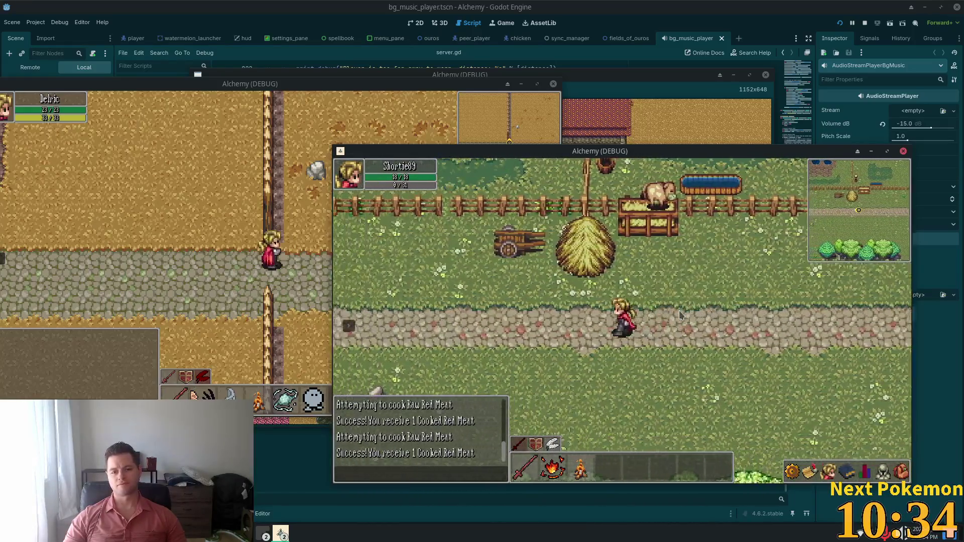
key("a")
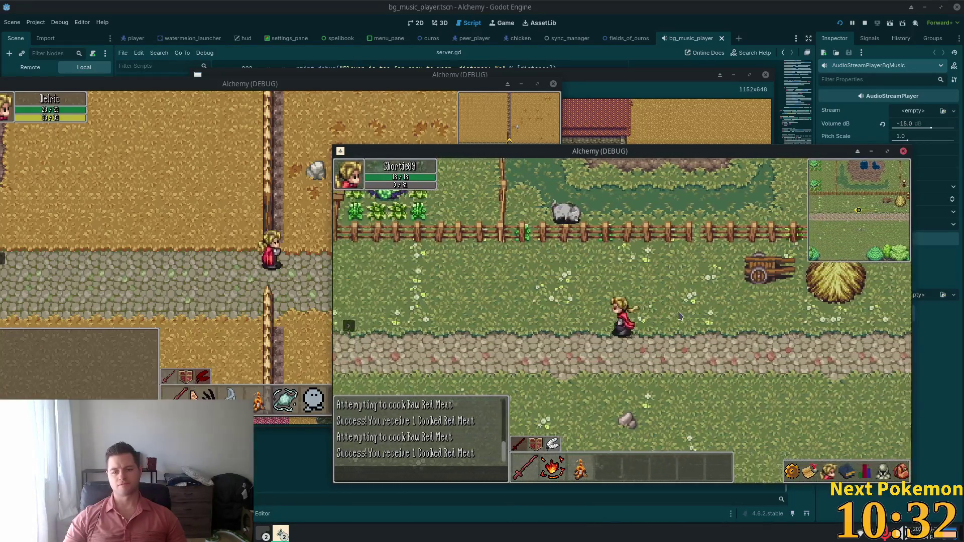
key("a")
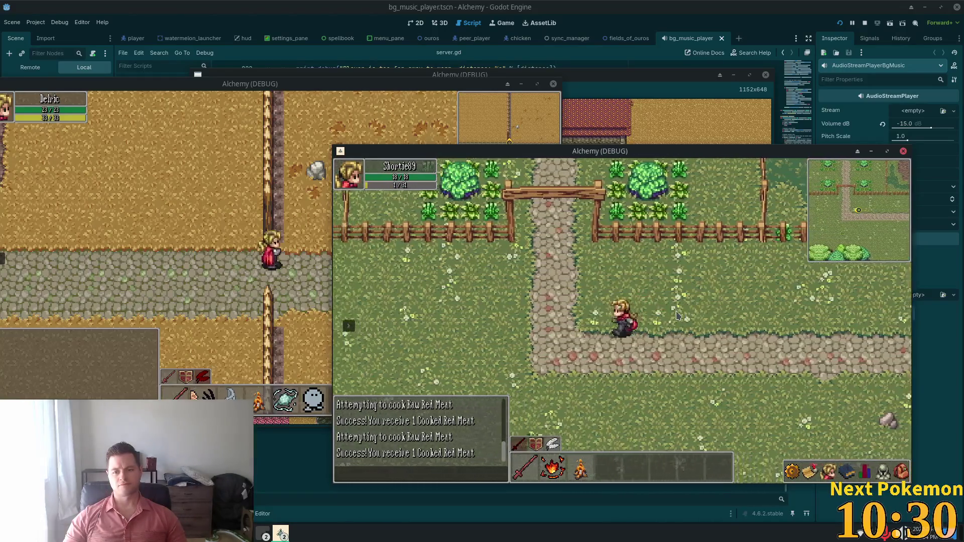
key("w")
key("w")
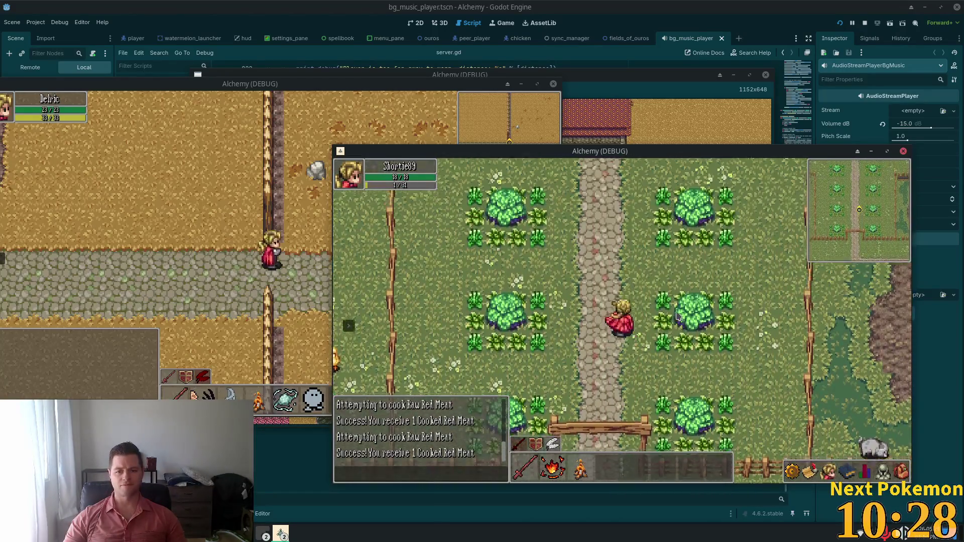
key("d")
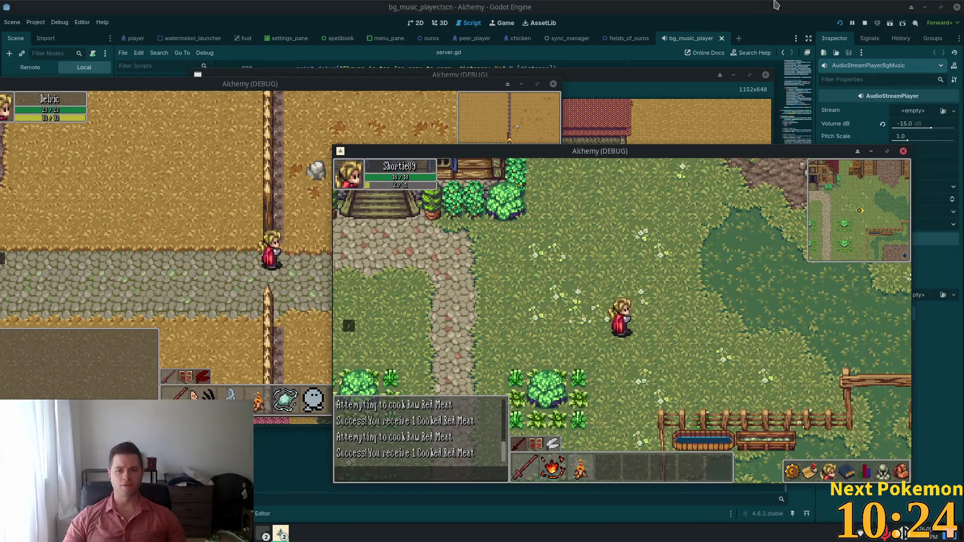
Step: Close the running game windows and leave the Godot script editor for Cursor
key("F8")
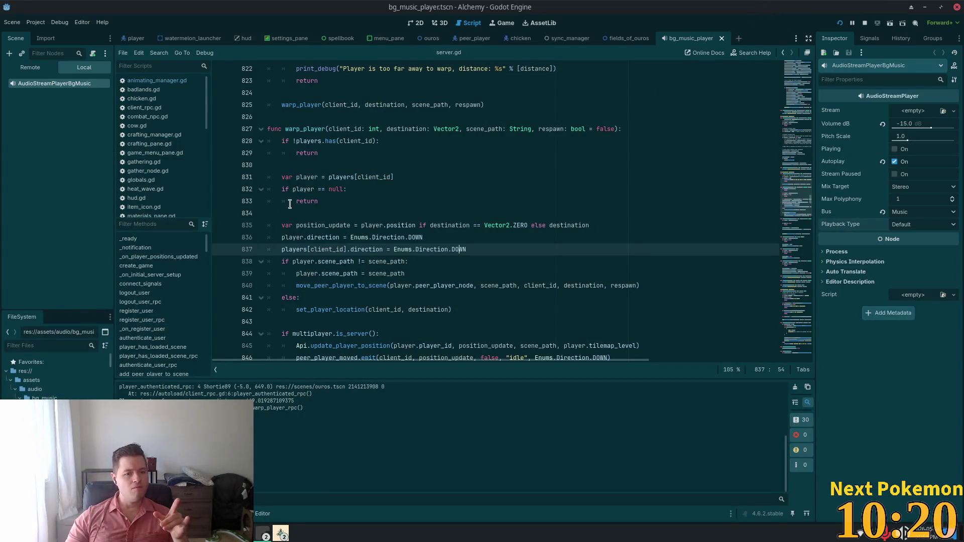
left_click(315, 190)
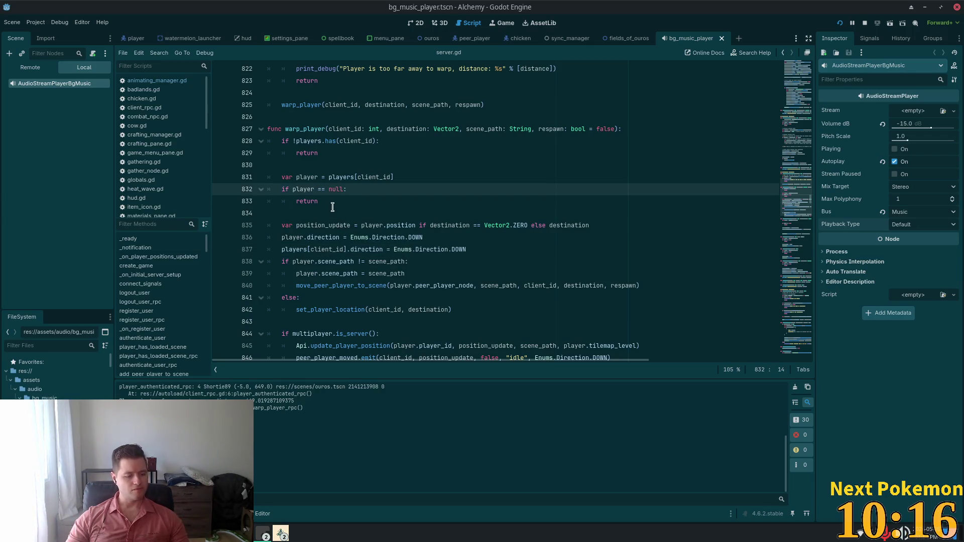
key("alt+Tab")
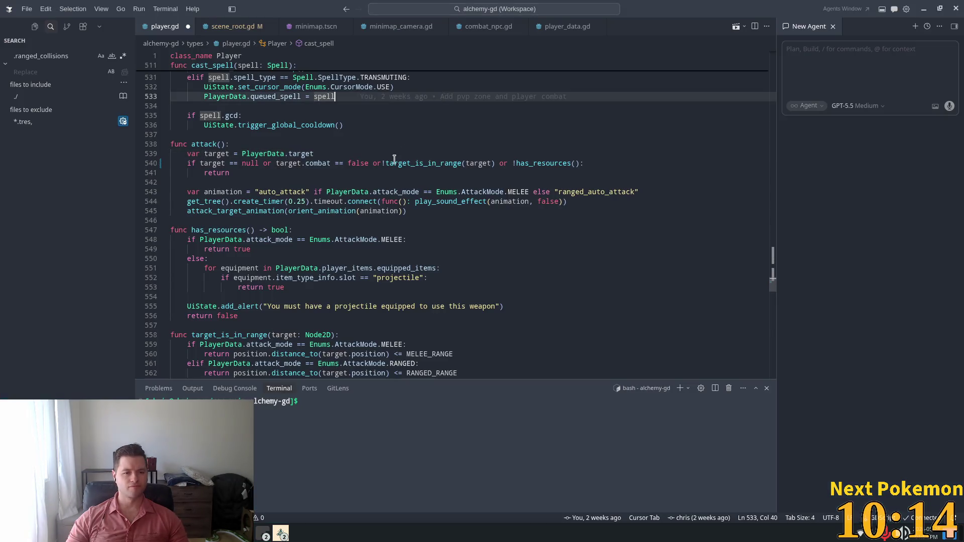
Step: Insert an empty line after line 539 in attack() and save player.gd
left_click(394, 163)
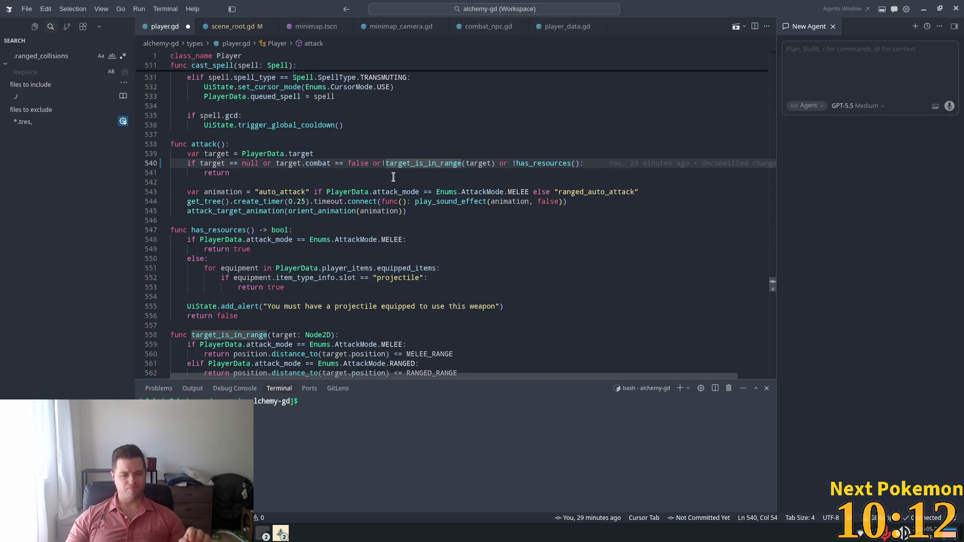
left_click(268, 163)
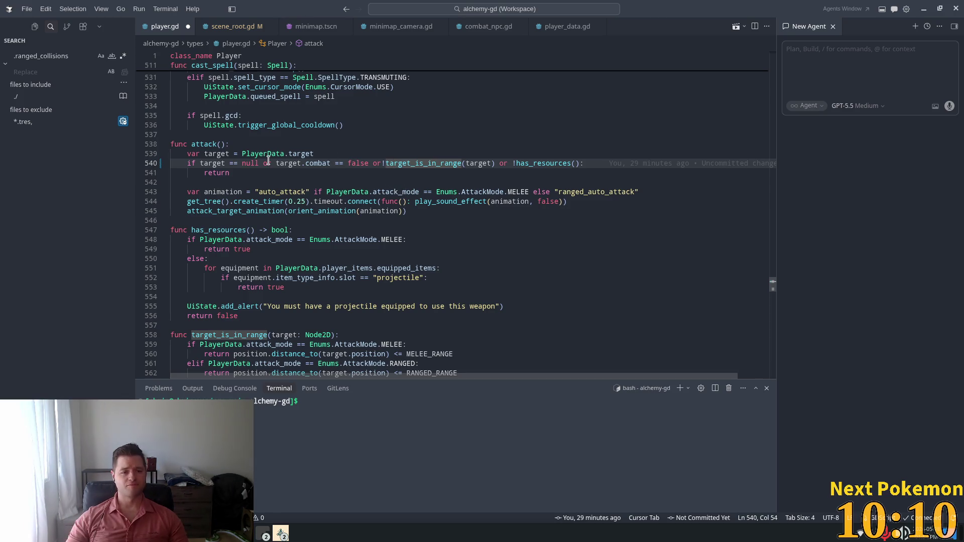
left_click(328, 153)
key("Return")
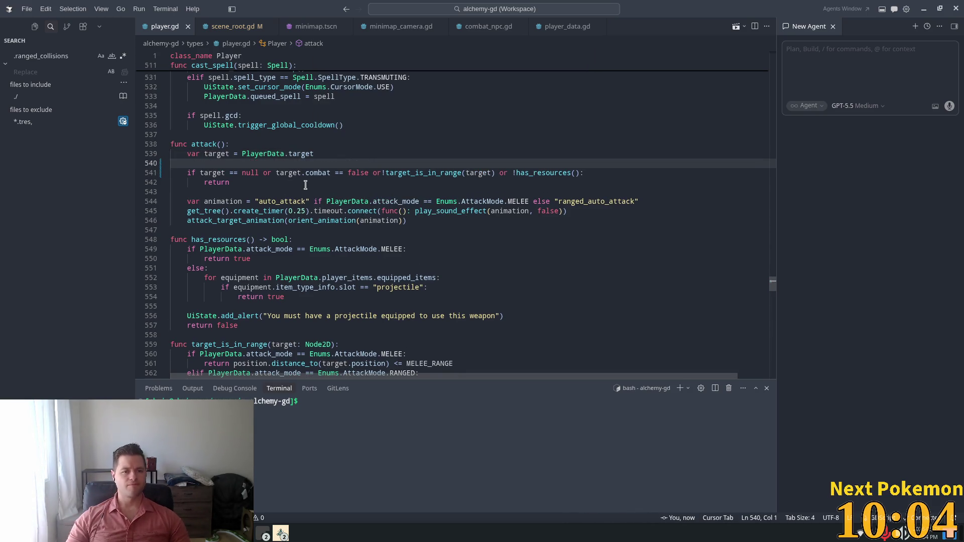
left_click(312, 144)
key("ctrl+s")
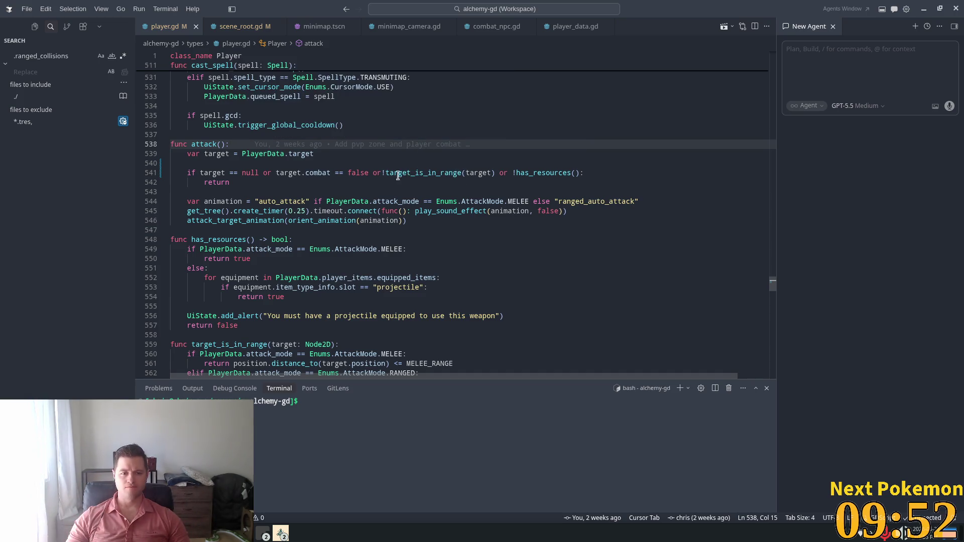
scroll(357, 208, "down", 3)
scroll(358, 204, "down", 3)
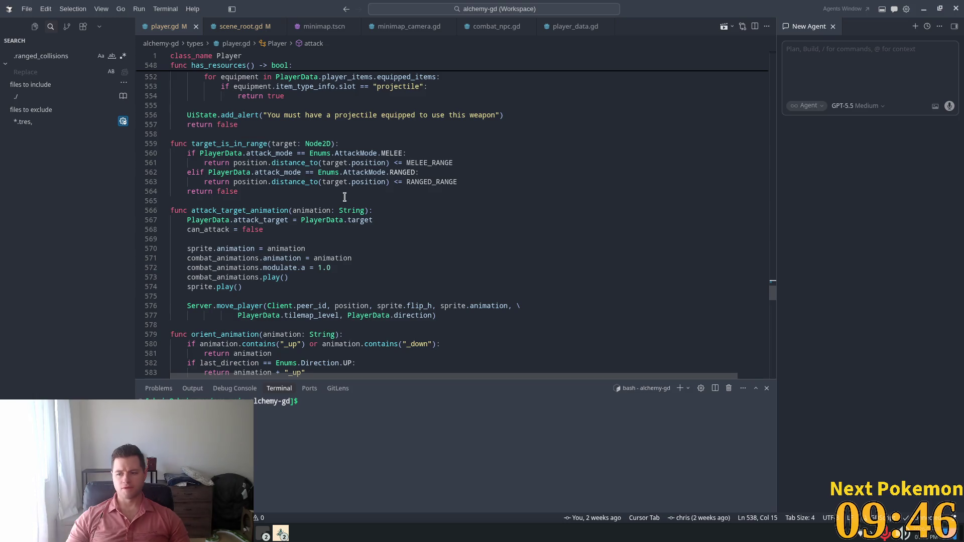
scroll(353, 198, "down", 3)
scroll(343, 197, "down", 3)
scroll(344, 196, "down", 8)
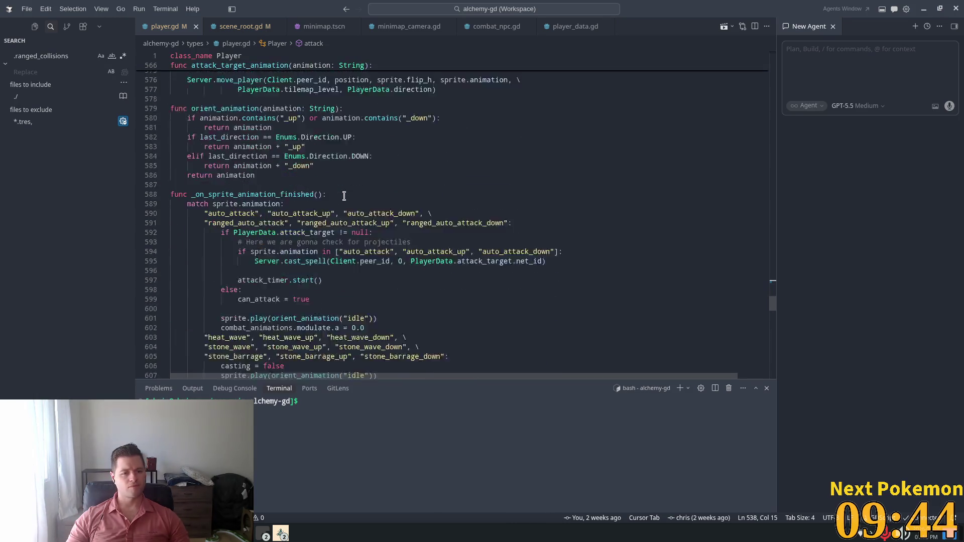
scroll(344, 197, "down", 3)
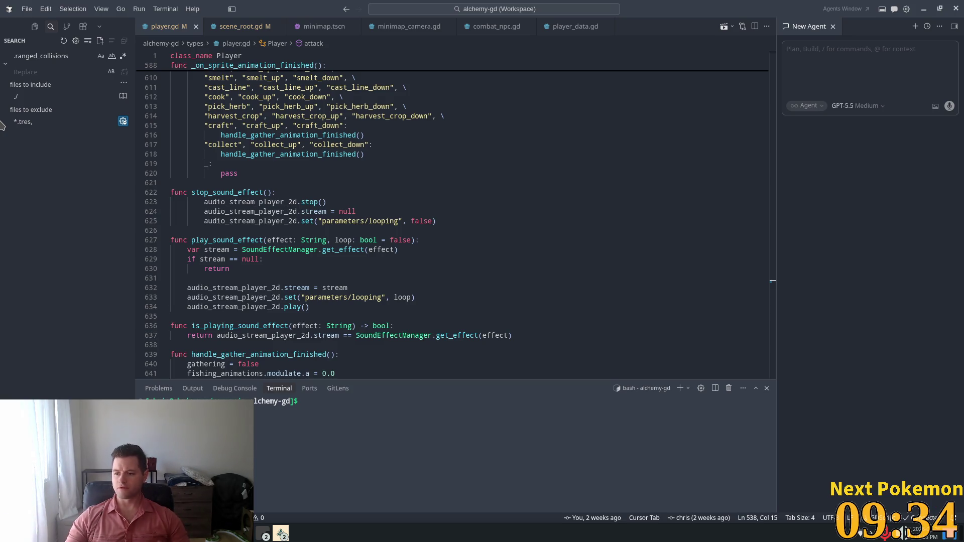
left_click(426, 202)
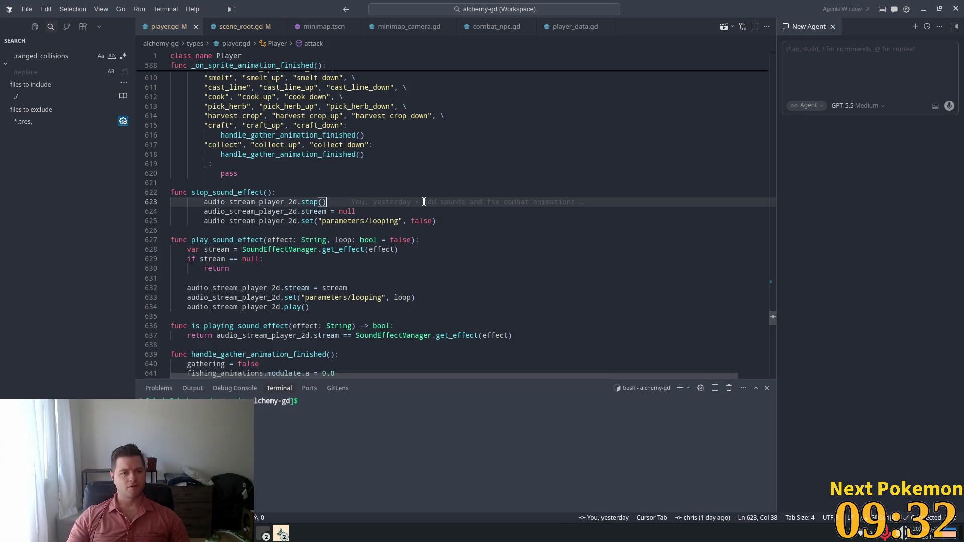
scroll(377, 226, "down", 5)
scroll(378, 233, "down", 8)
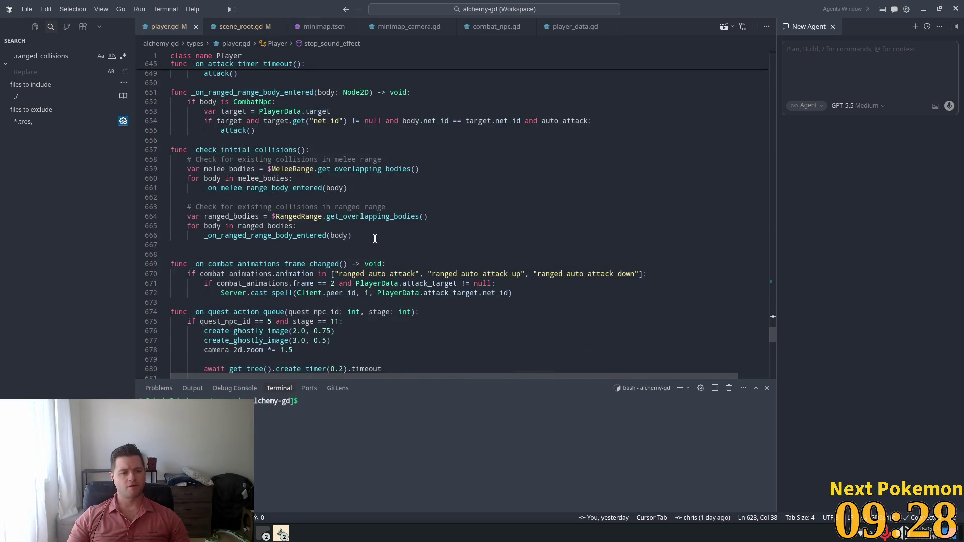
scroll(374, 241, "down", 3)
scroll(370, 247, "down", 1)
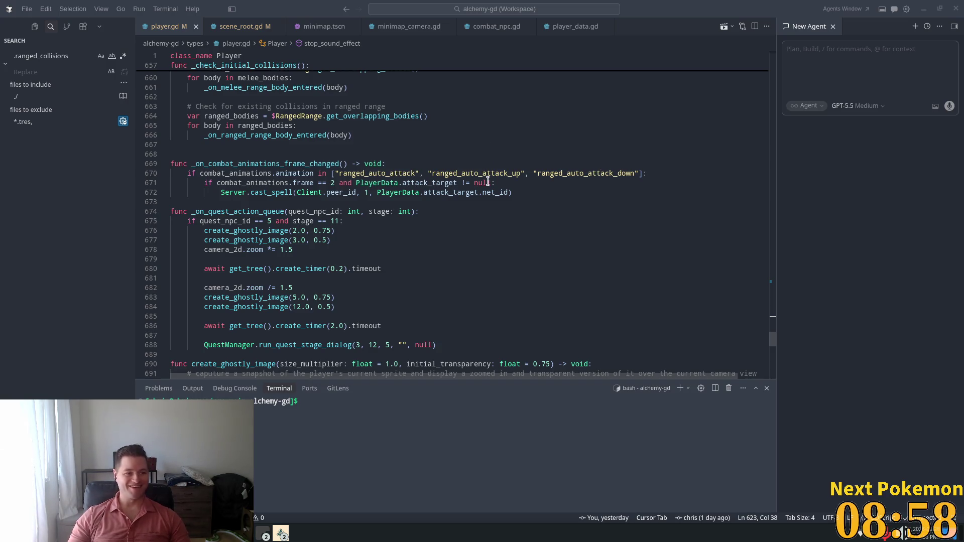
left_click(471, 174)
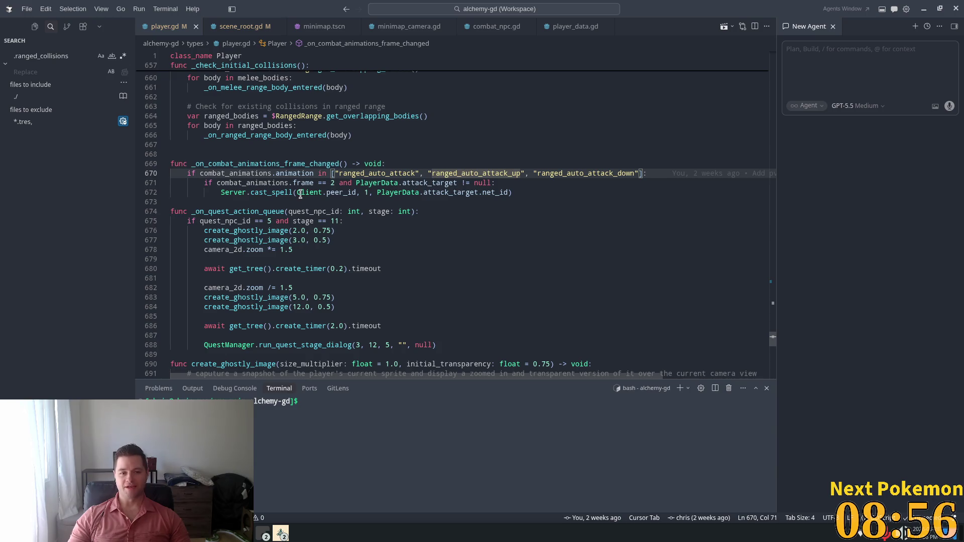
scroll(301, 194, "down", 5)
scroll(301, 194, "down", 3)
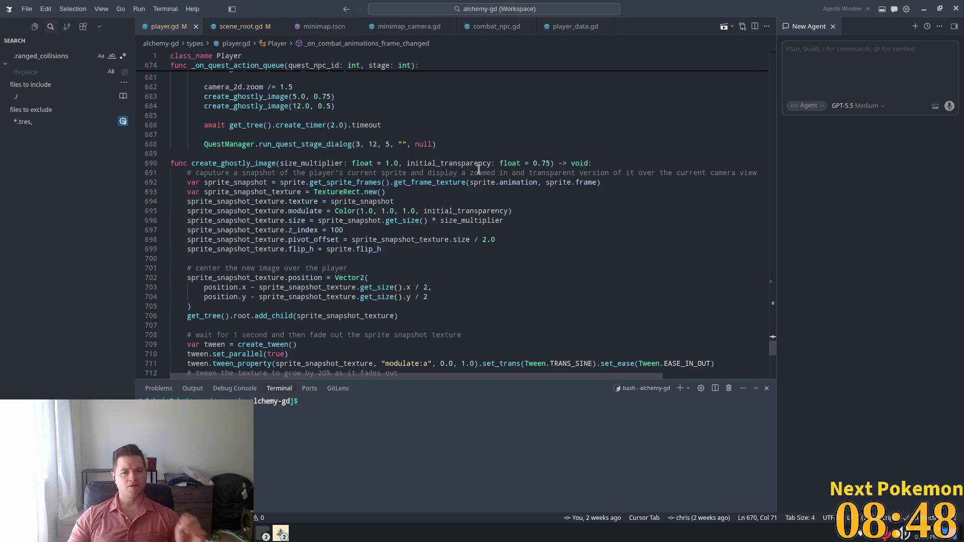
scroll(368, 209, "down", 4)
scroll(348, 215, "down", 6)
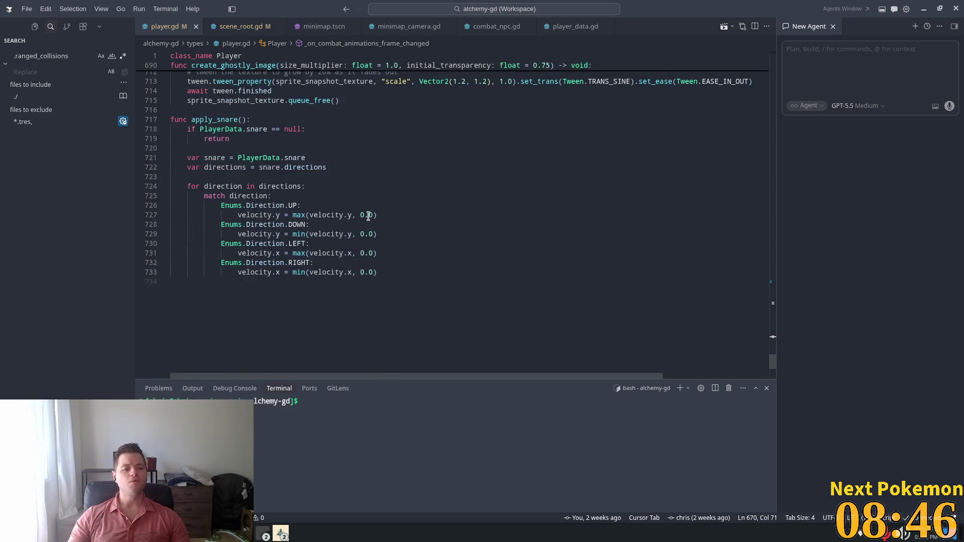
left_click_drag(772, 359, 773, 325)
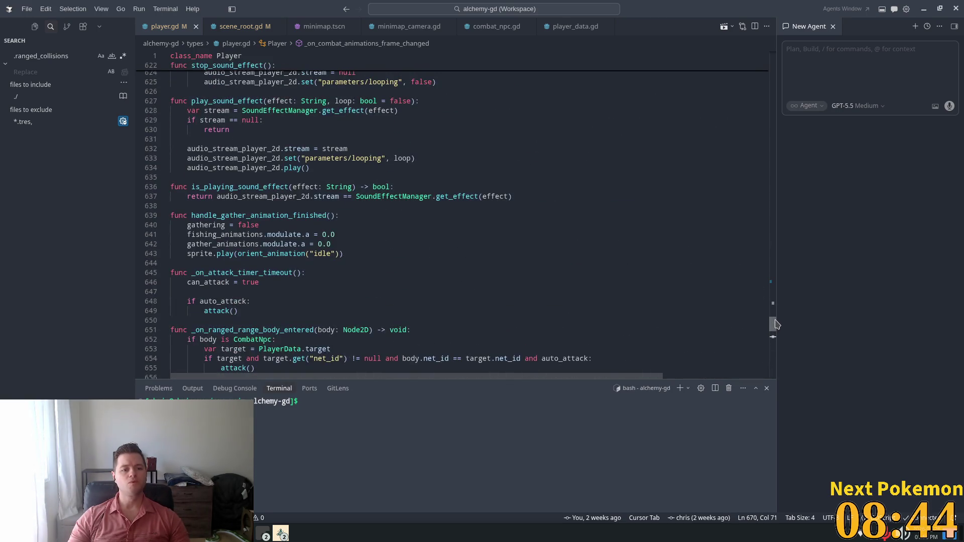
Step: Search player.gd for 'on_mel' and jump to the _on_melee_range_body_entered definition
left_click(610, 246)
key("ctrl+f")
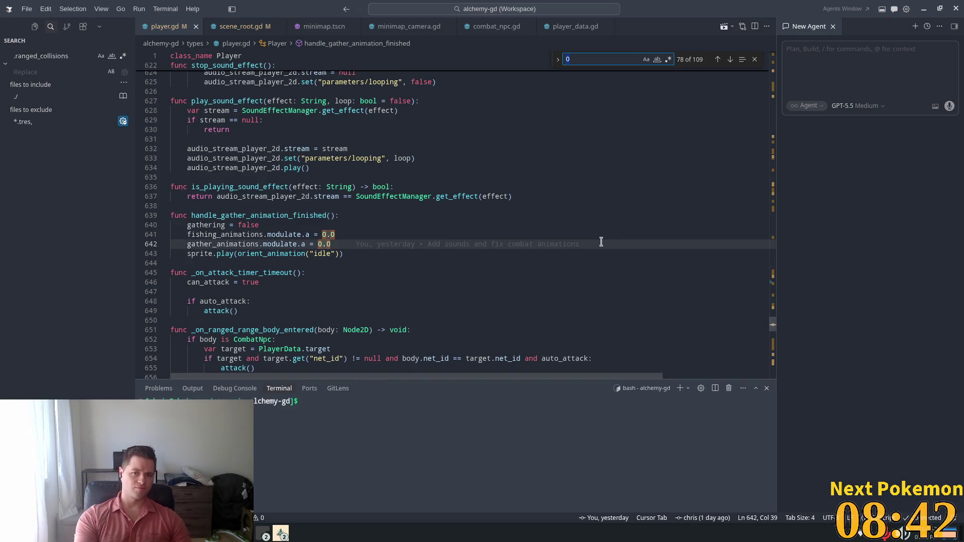
type("on_mel")
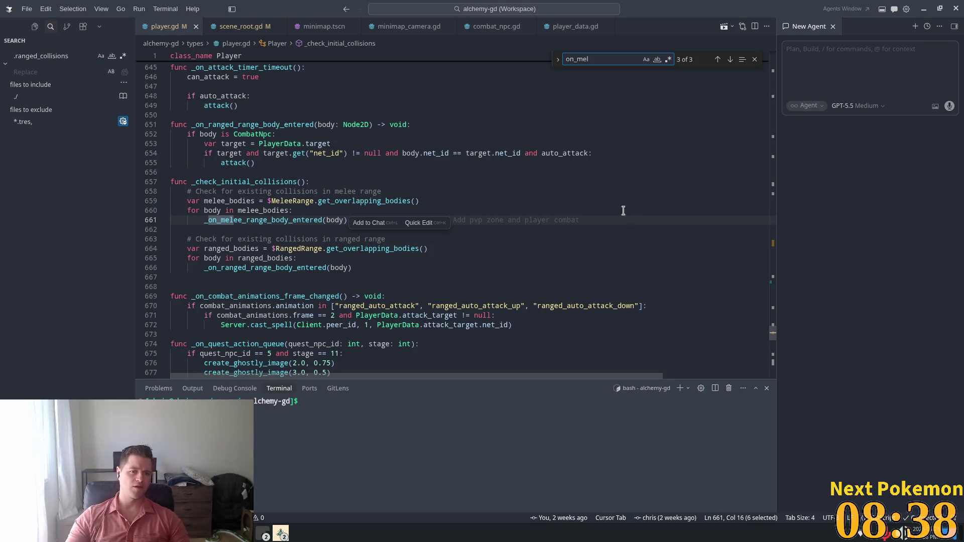
left_click(243, 224, "ctrl")
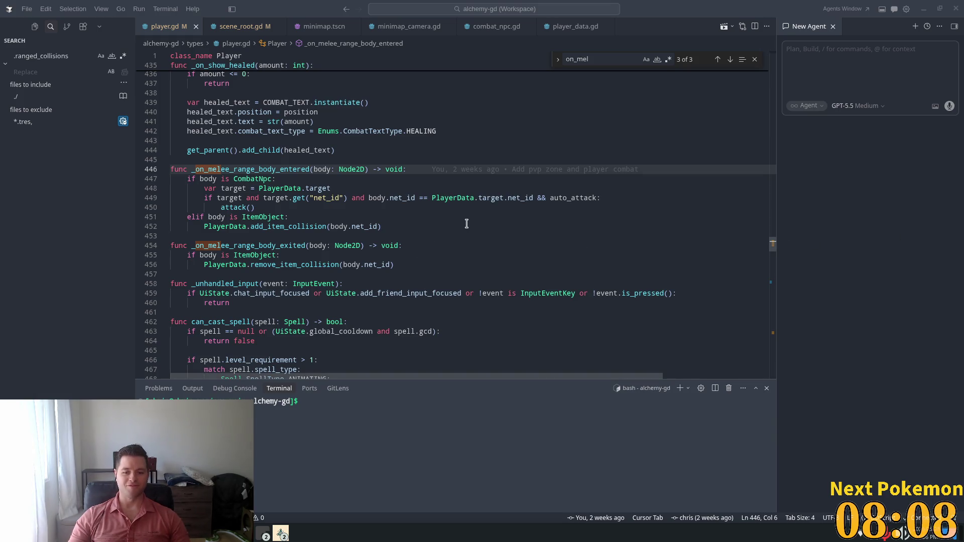
Step: Highlight target, PlayerData, auto_attack, attack() and ItemObject in the melee-range handlers
left_click(229, 197)
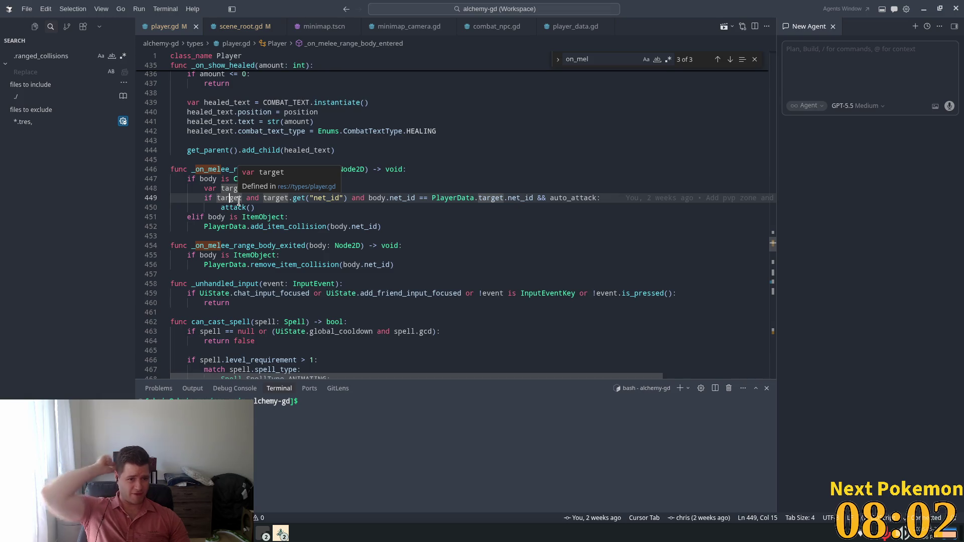
double_click(291, 189)
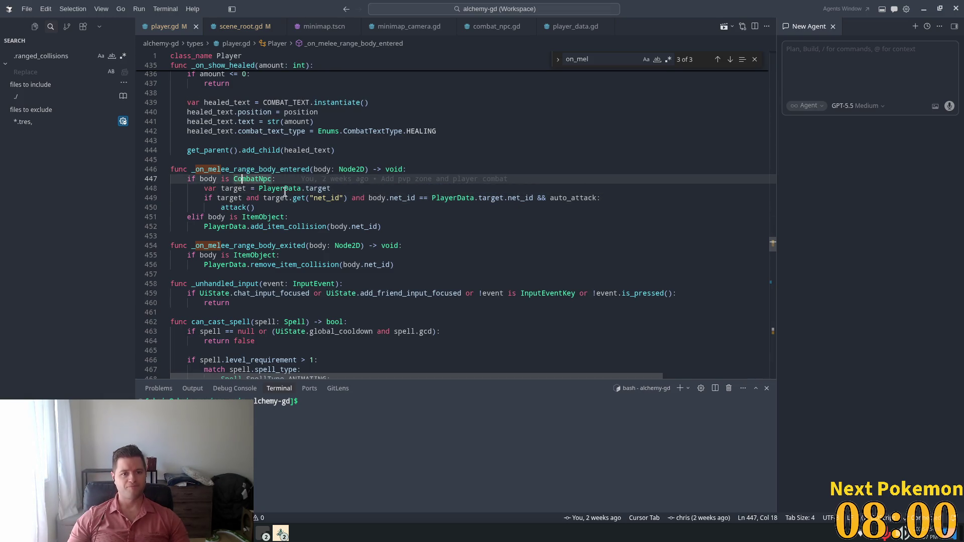
left_click(264, 199)
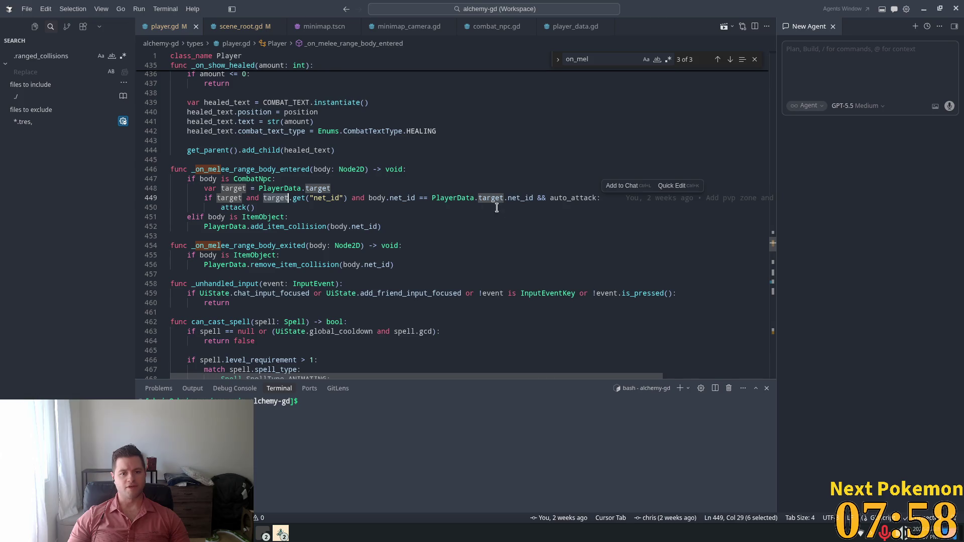
left_click(428, 199)
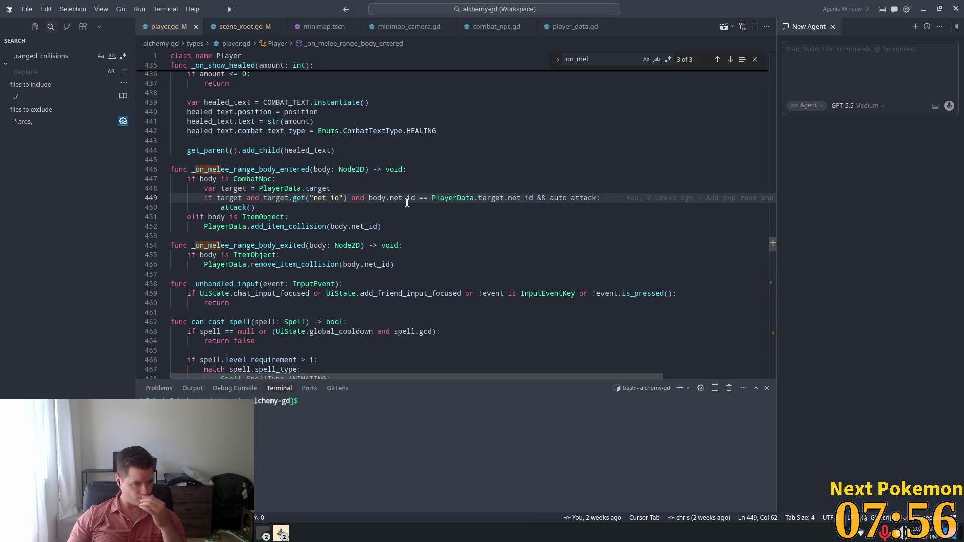
double_click(566, 199)
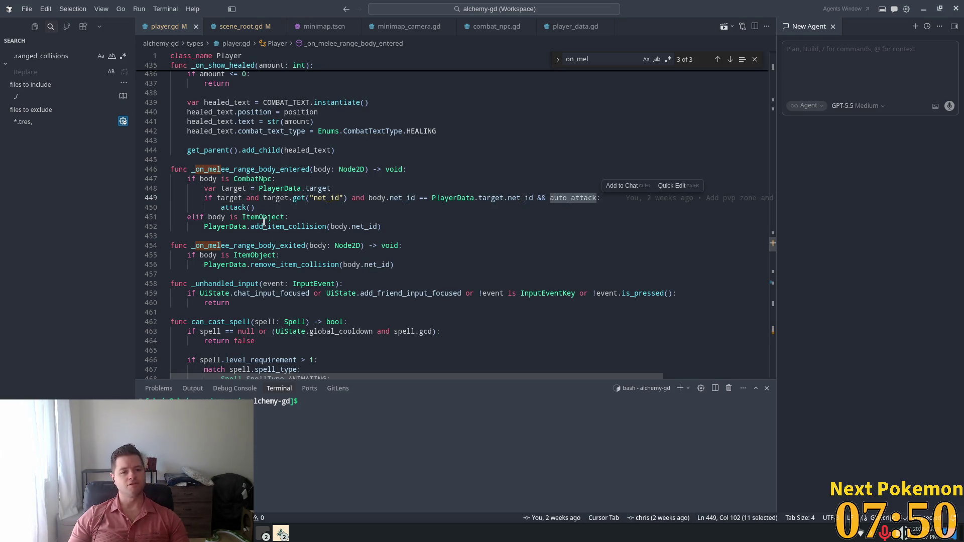
double_click(237, 208)
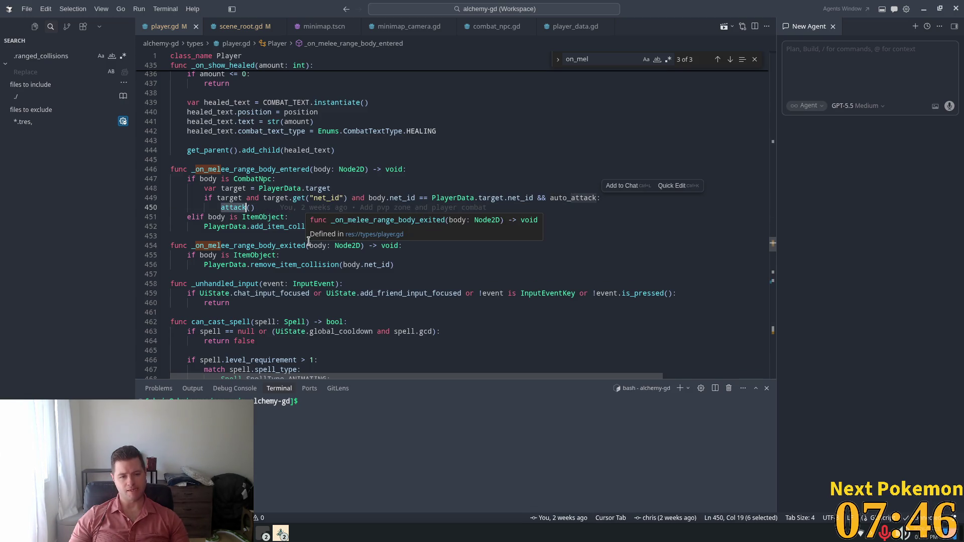
double_click(233, 188)
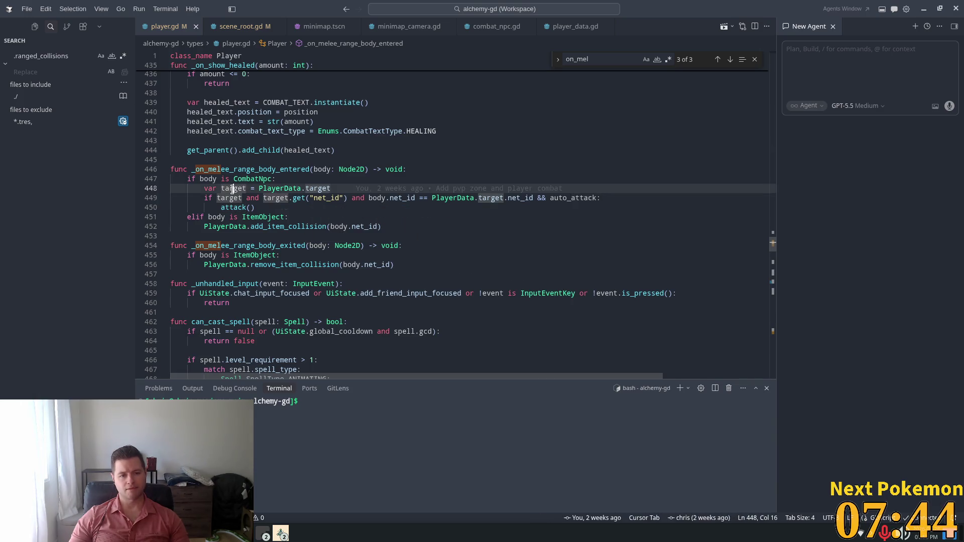
double_click(266, 255)
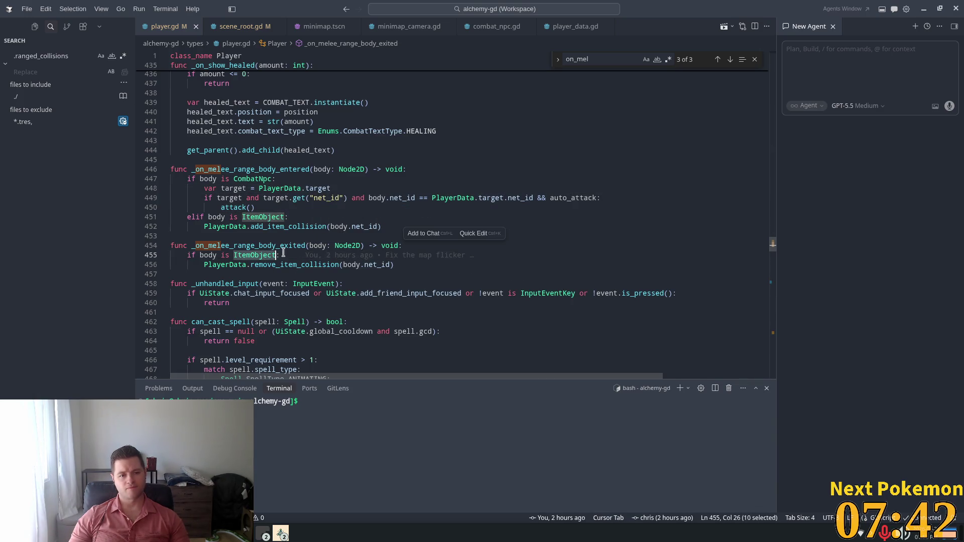
double_click(253, 244)
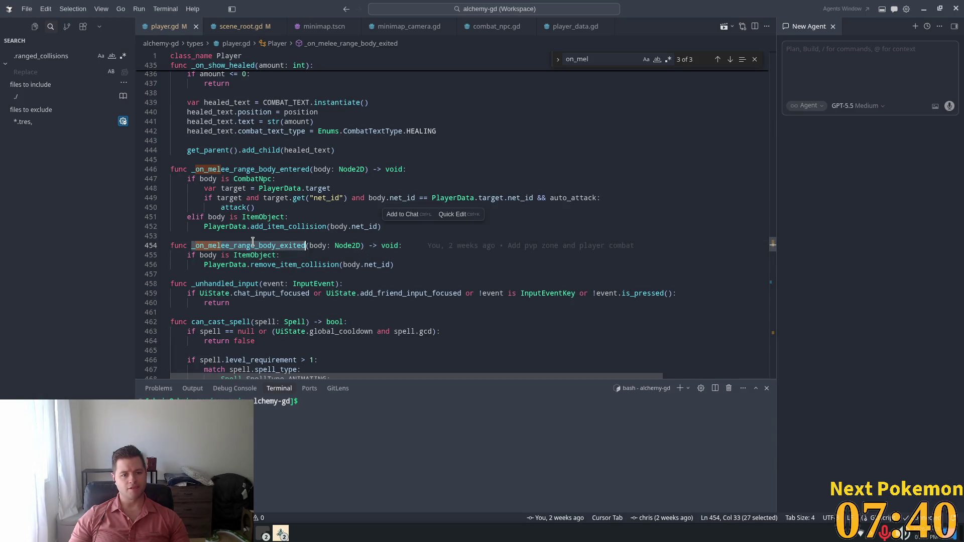
scroll(346, 229, "up", 3)
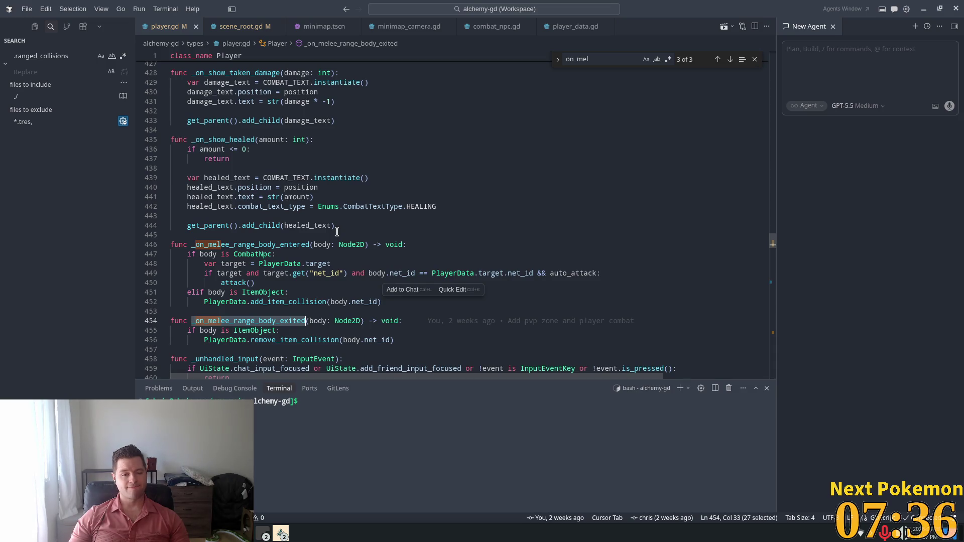
double_click(560, 273)
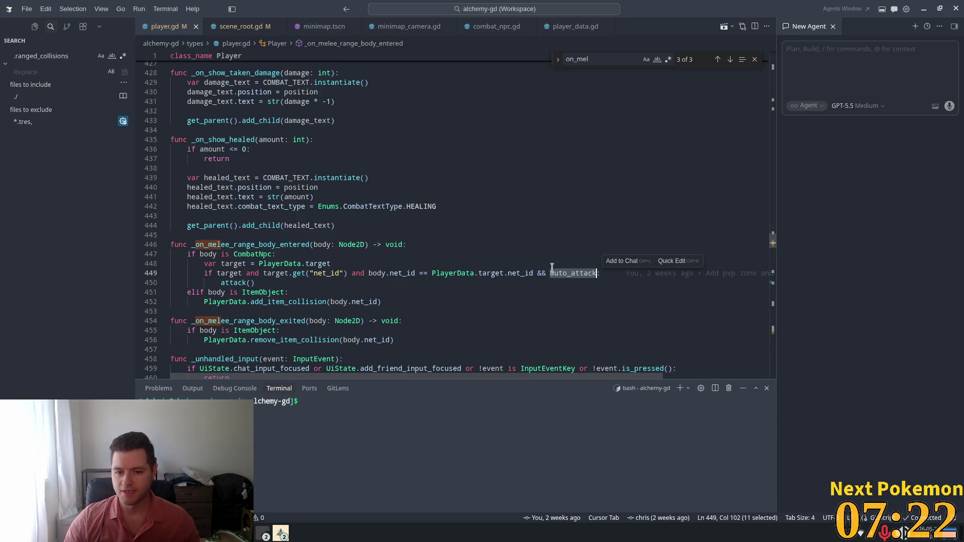
key("ctrl+d")
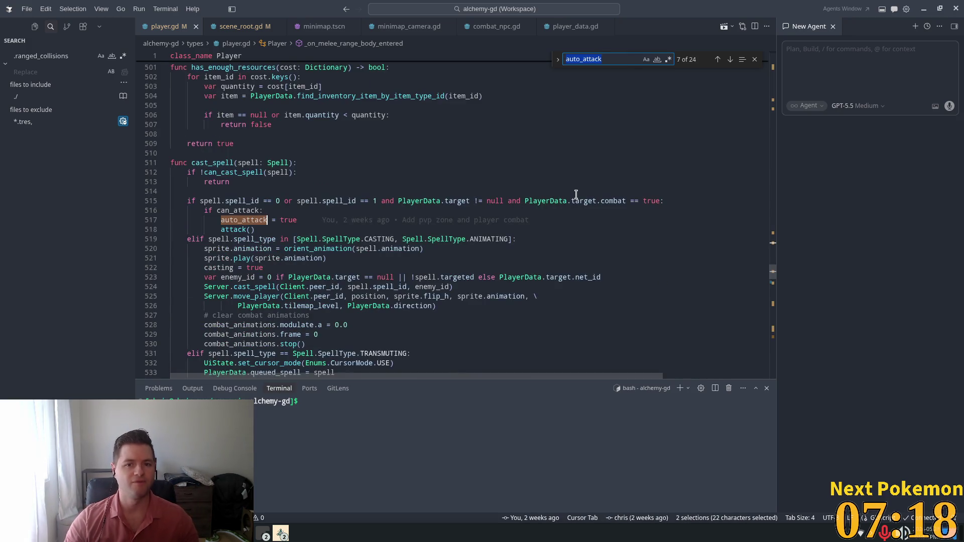
key("Right")
type("= ")
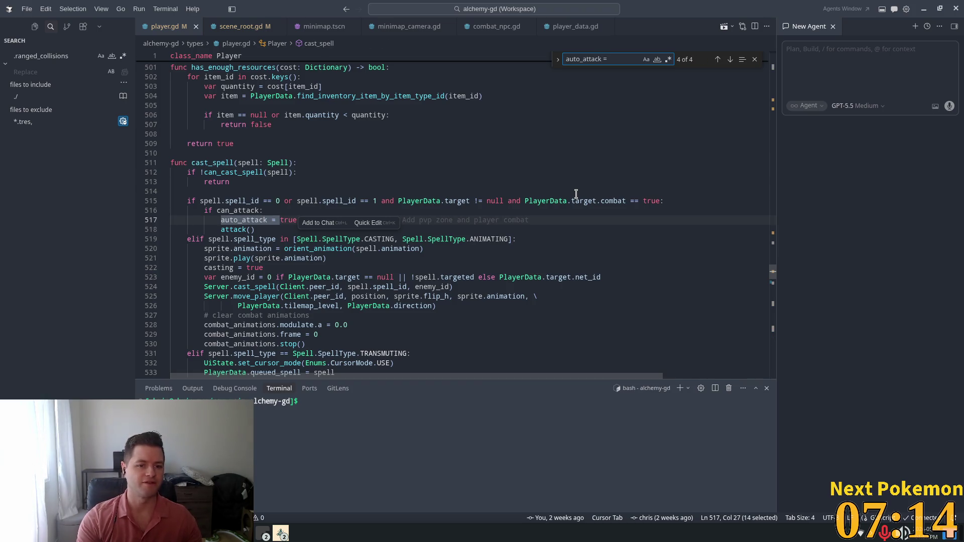
type("false")
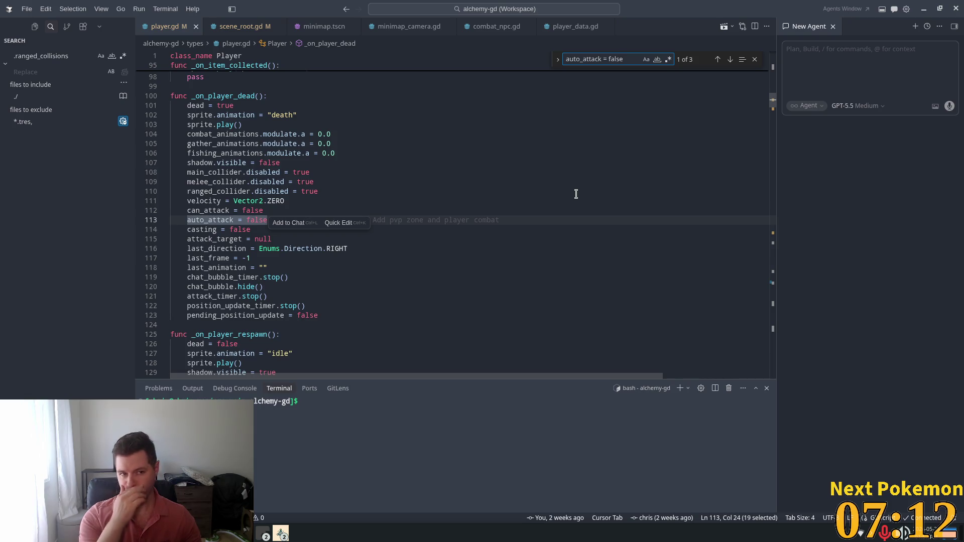
key("Return")
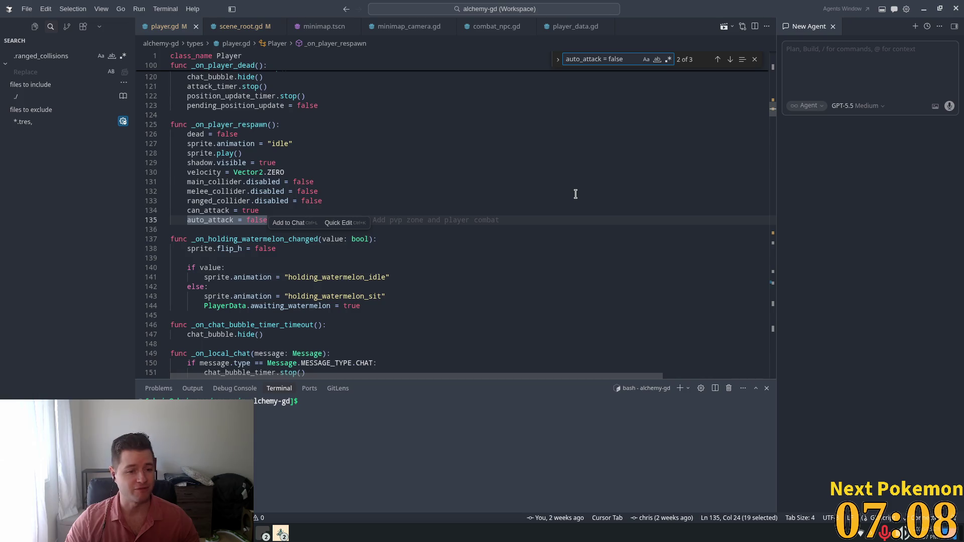
key("Return")
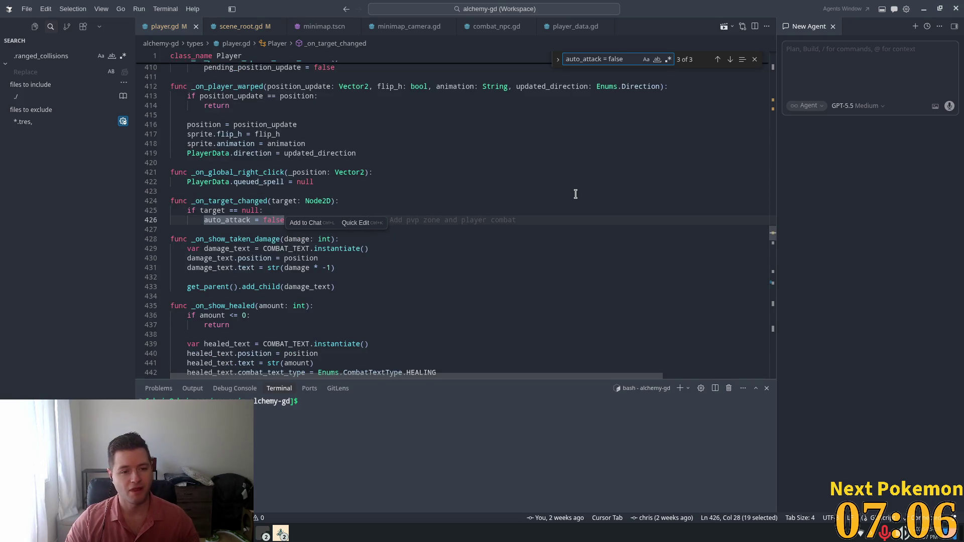
key("Return")
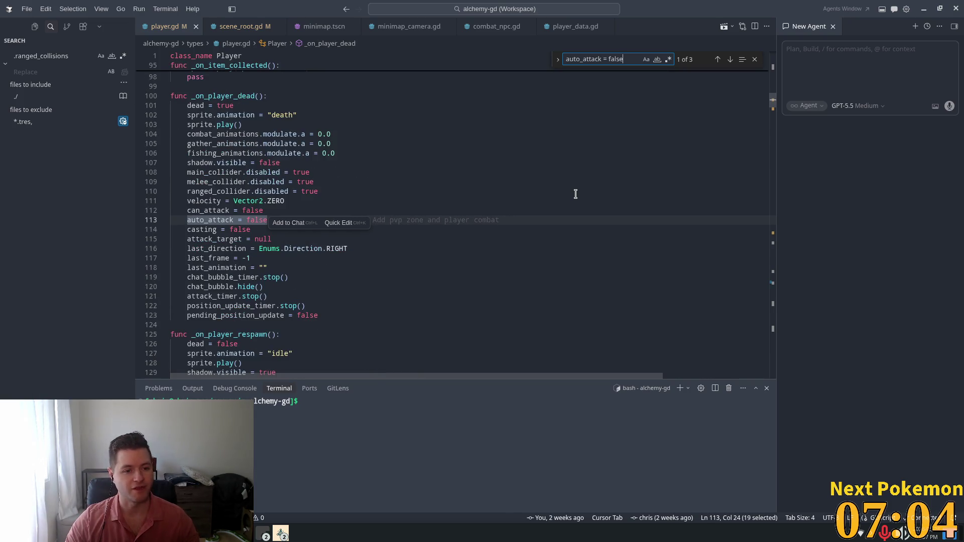
key("Return")
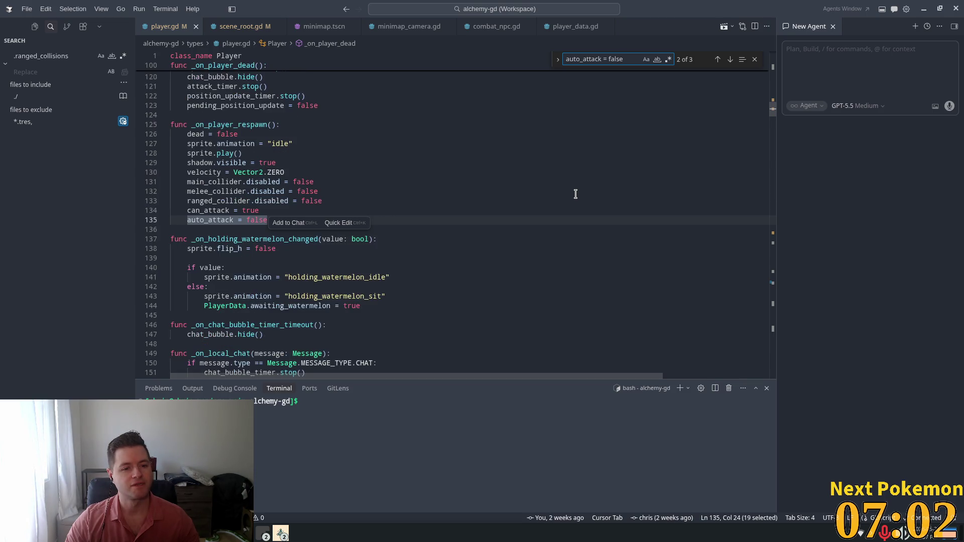
key("Return")
key("Return")
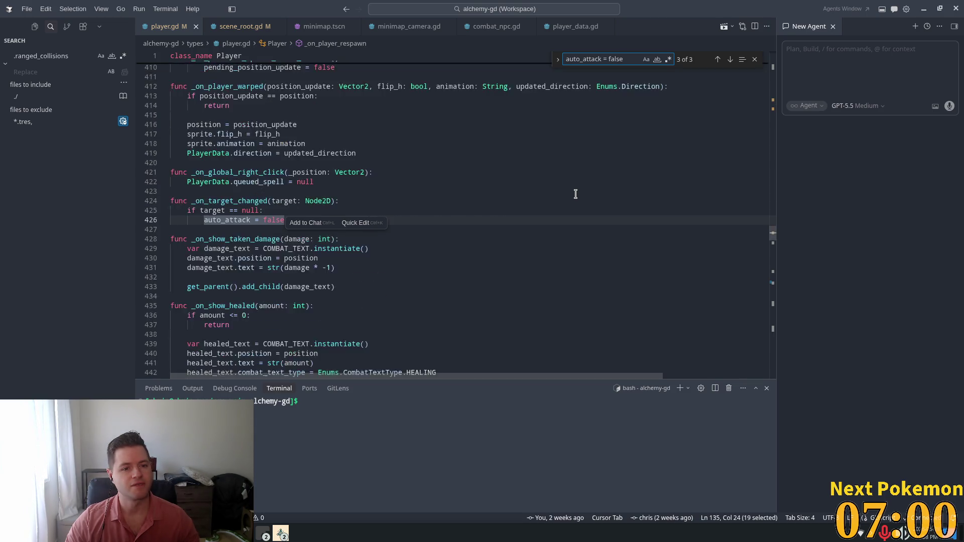
left_click(498, 219)
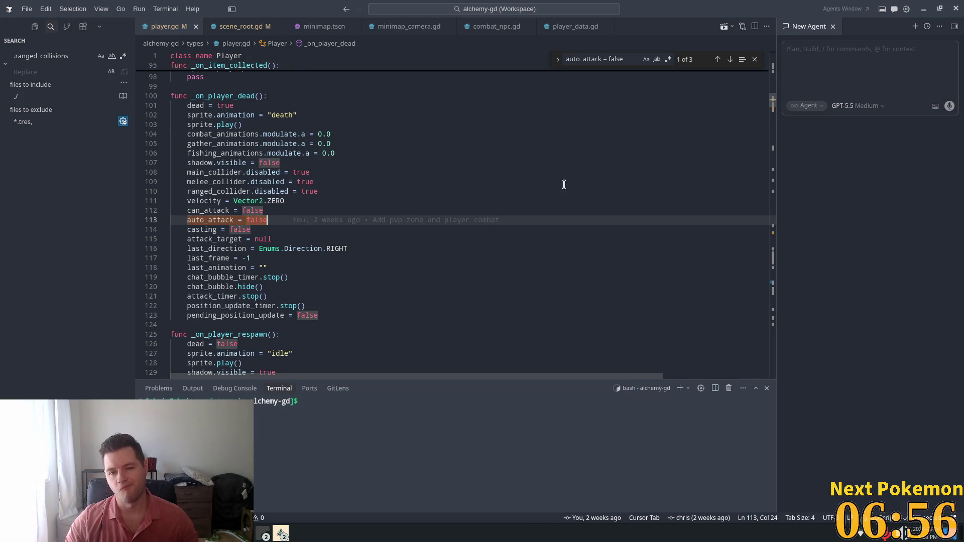
key("ctrl+f")
type("on_melee")
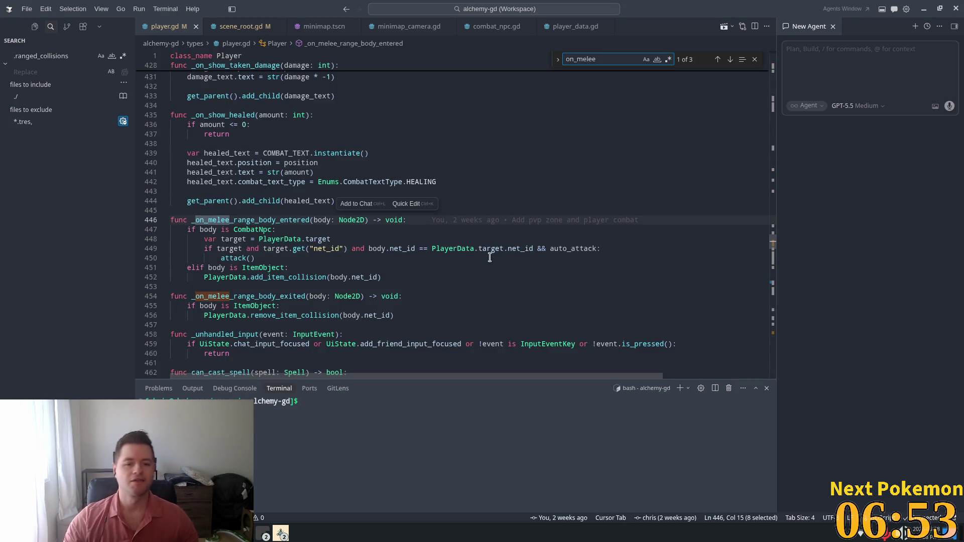
left_click(464, 229)
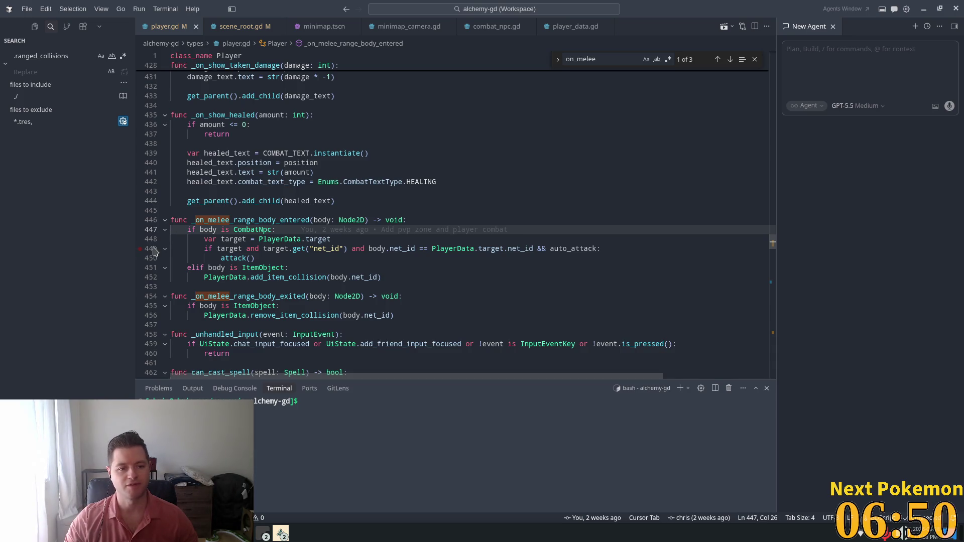
double_click(241, 217)
key("ctrl+c")
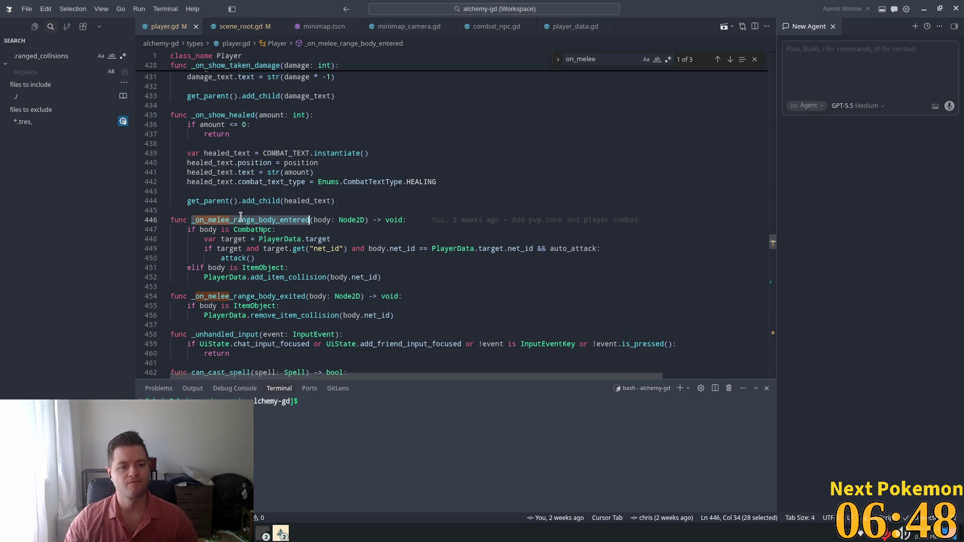
Step: In Godot, search the open server script for the copied function name
left_click(407, 195)
key("alt+Tab")
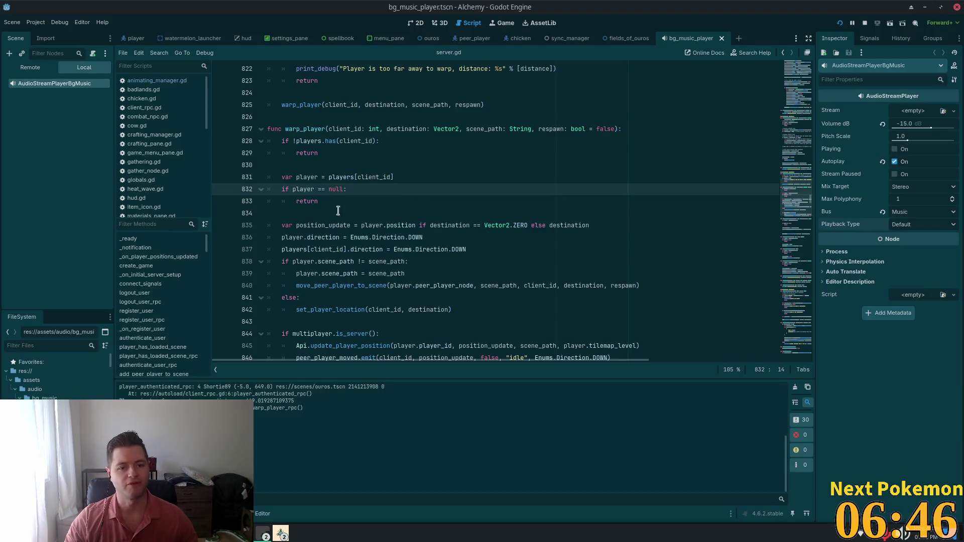
left_click(343, 215)
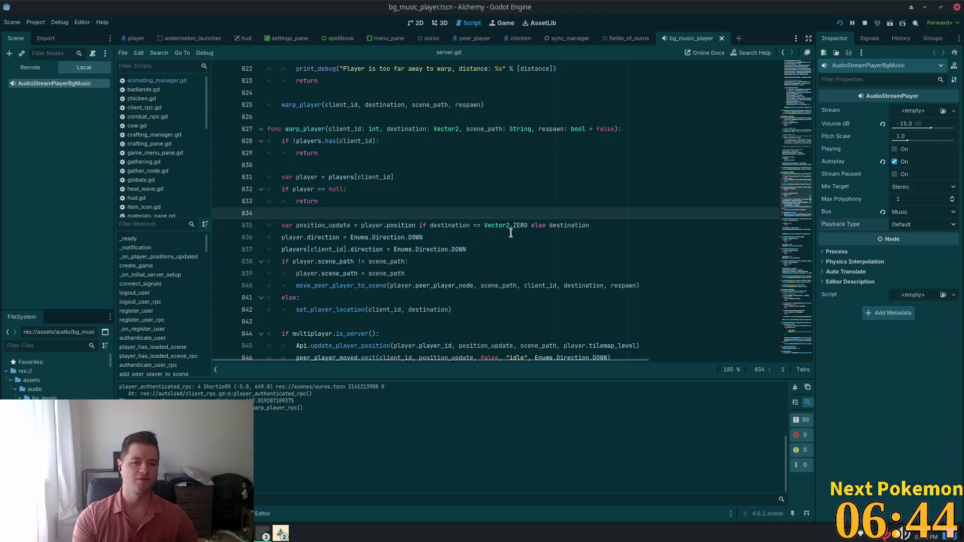
key("ctrl+f")
key("ctrl+v")
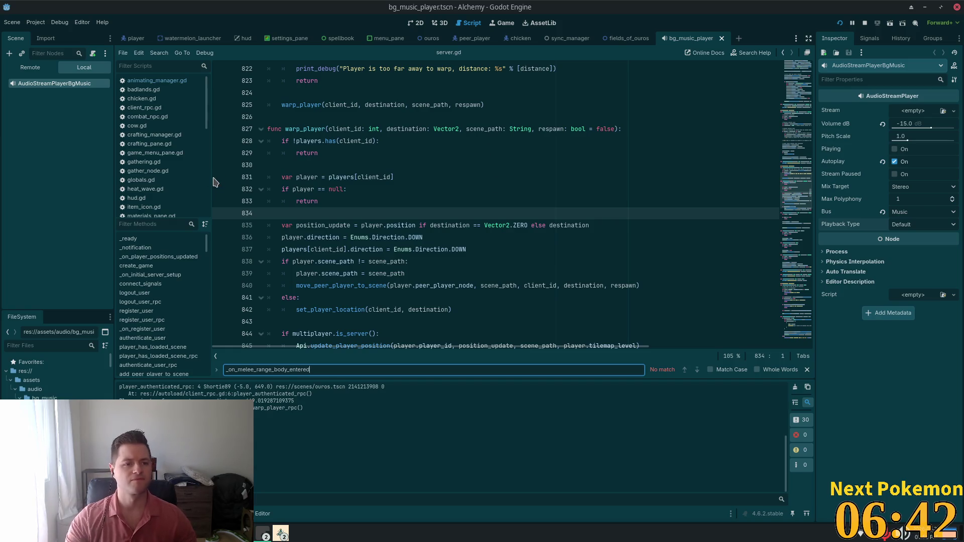
key("Escape")
Step: Quick-open player.gd, find _on_melee_range_body_entered, and set a breakpoint on line 449's auto_attack check
key("ctrl+alt+o")
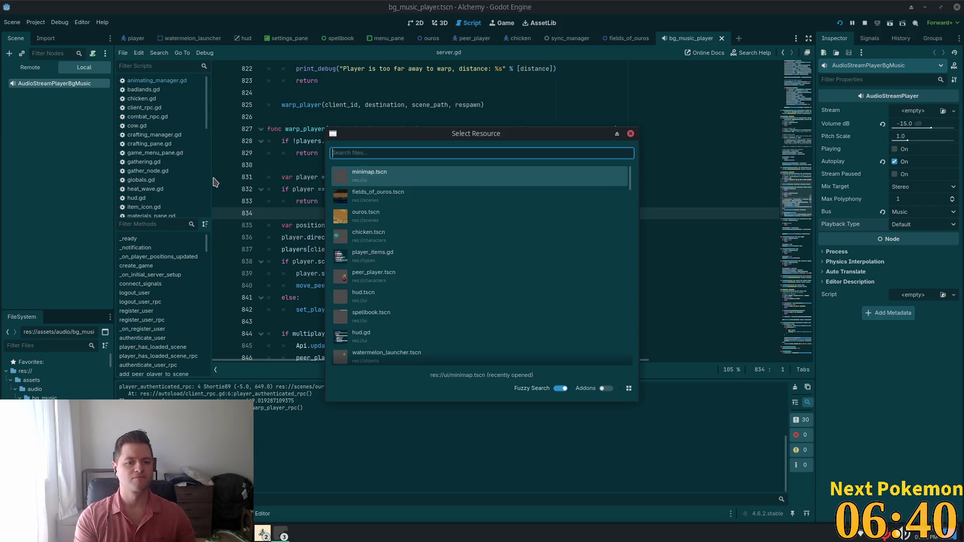
type("player")
key("Return")
key("ctrl+f")
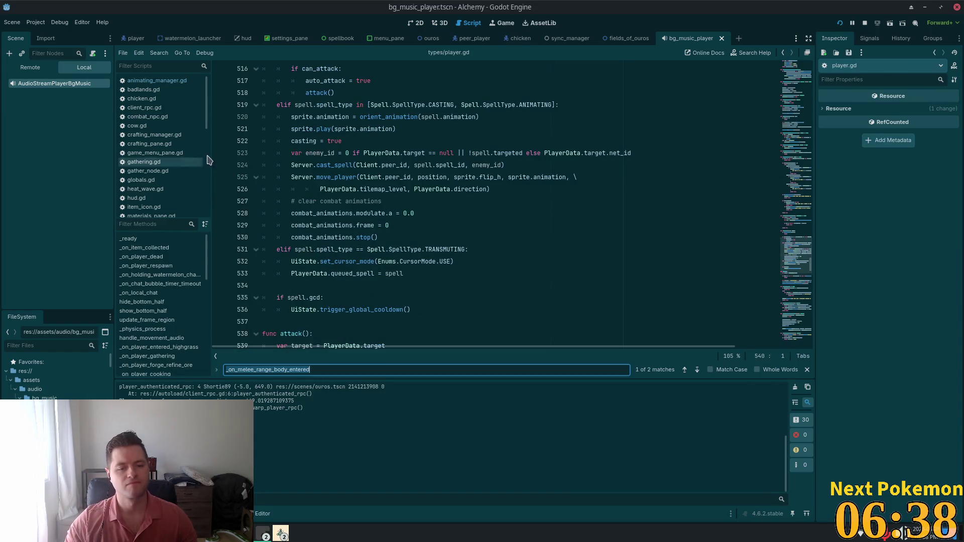
key("Return")
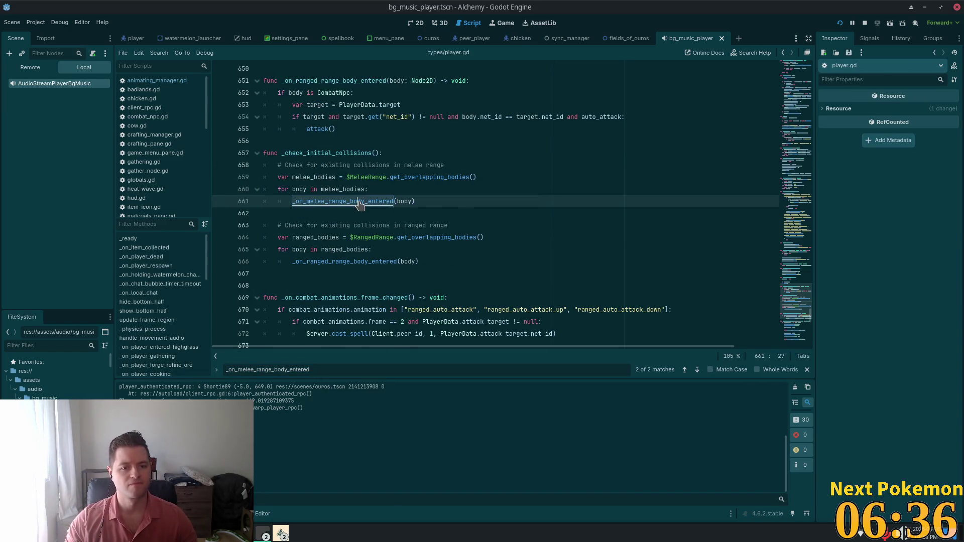
left_click(365, 202, "ctrl")
left_click(271, 243)
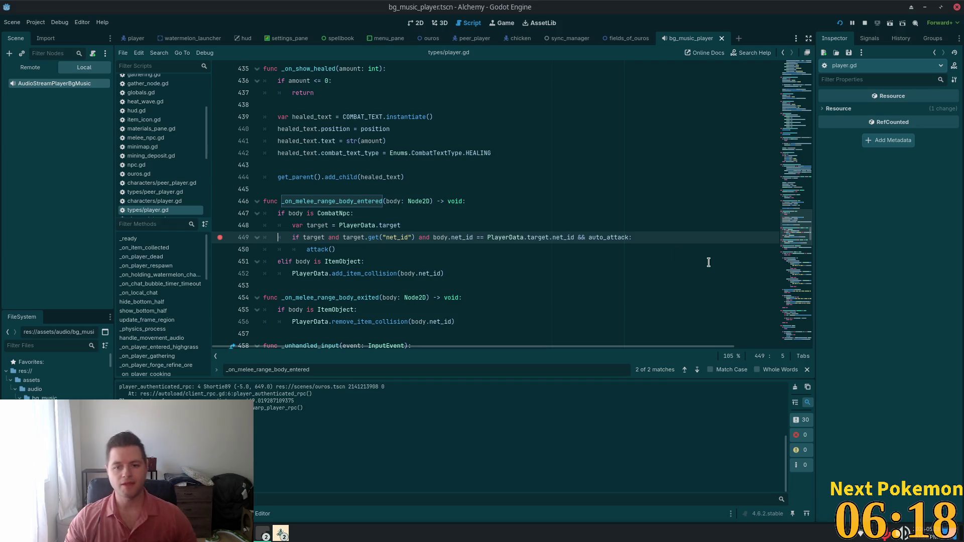
Step: Come back to Godot from Cursor and run the game again
left_click(262, 533)
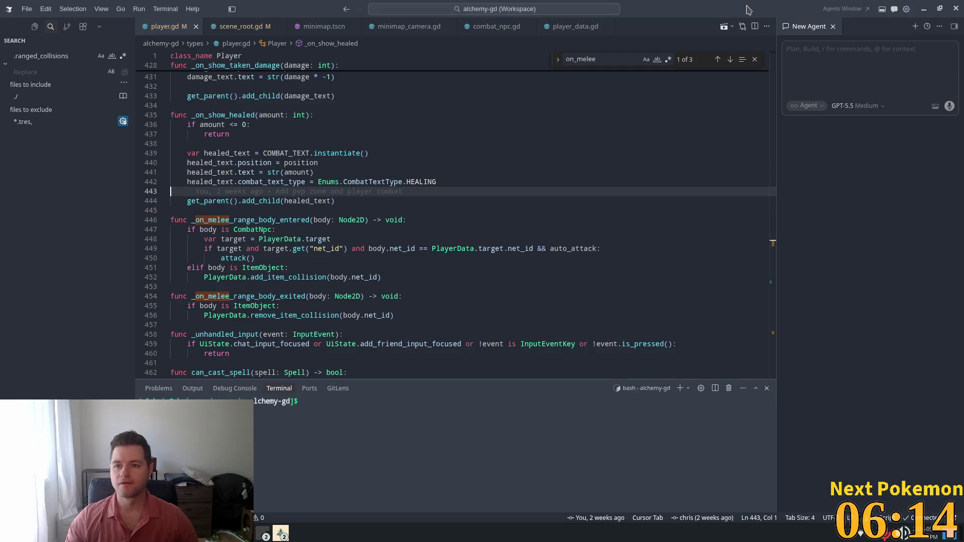
key("alt+Tab")
left_click(841, 23)
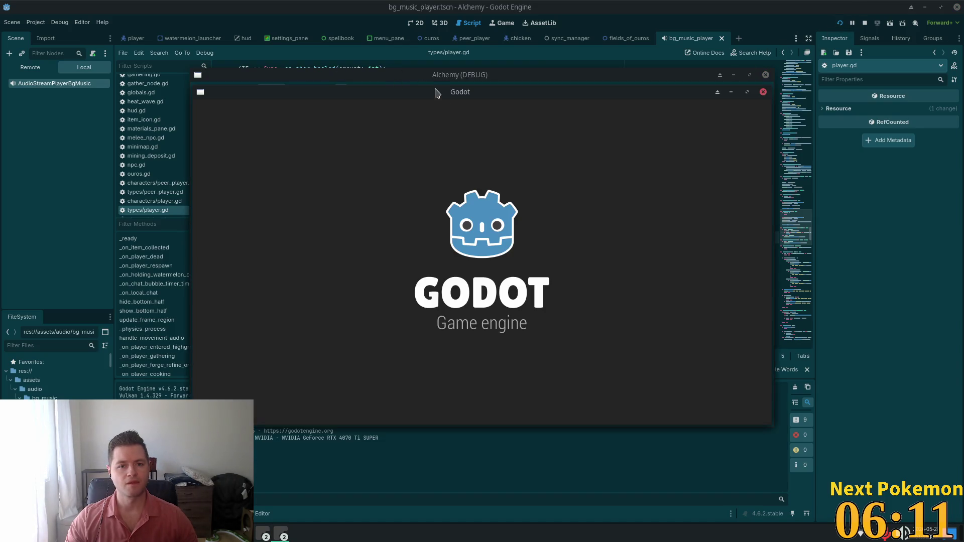
Step: Move the game window top-left, walk north to the farmyard, and approach a targeted creature
left_click_drag(435, 93, 267, 35)
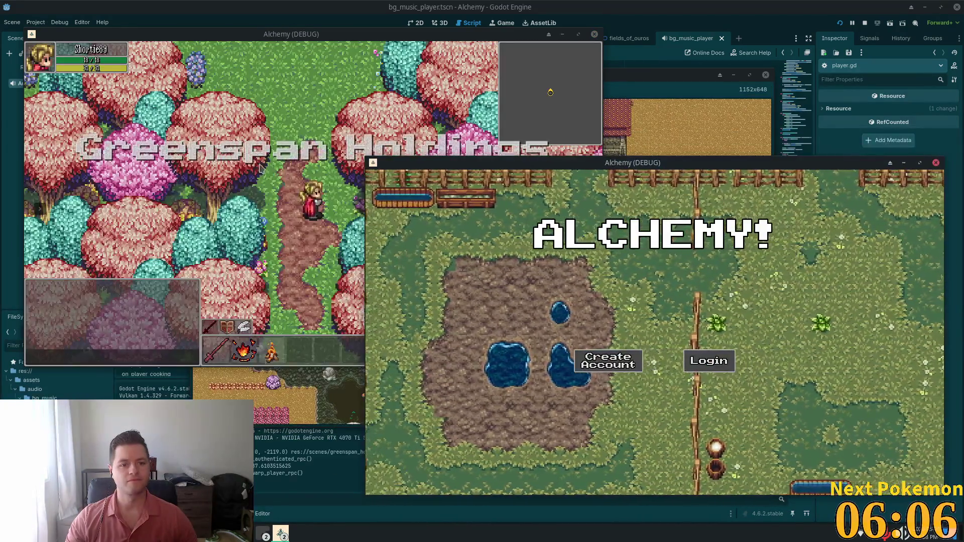
key("w")
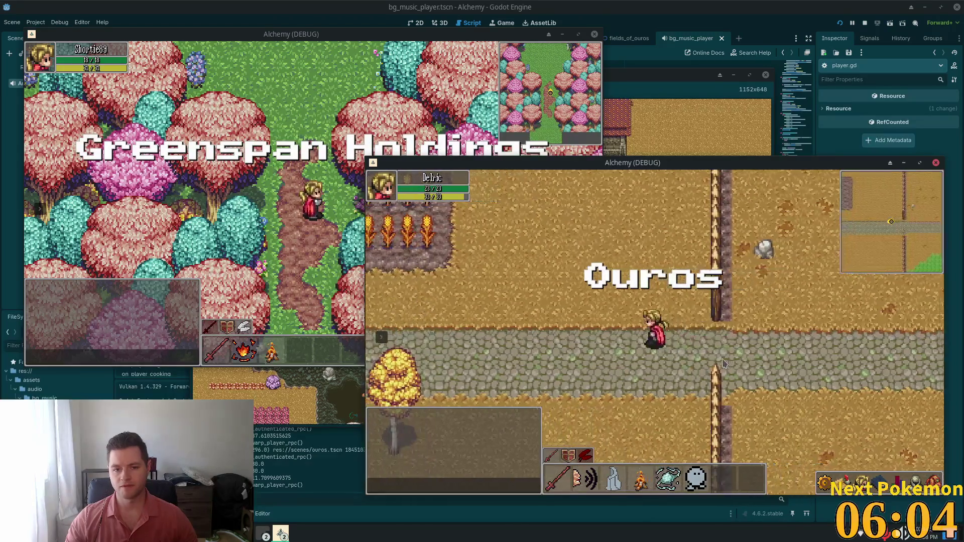
key("w")
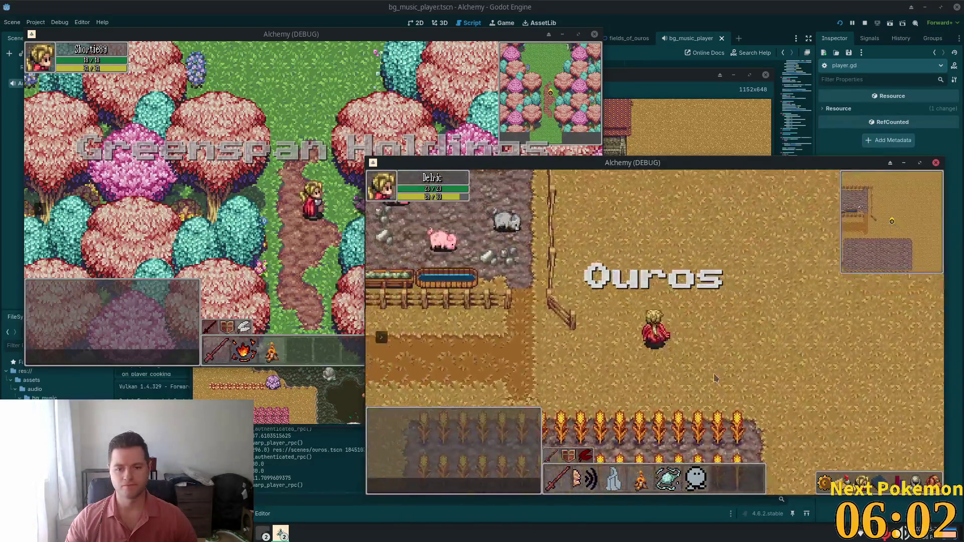
left_click(939, 480)
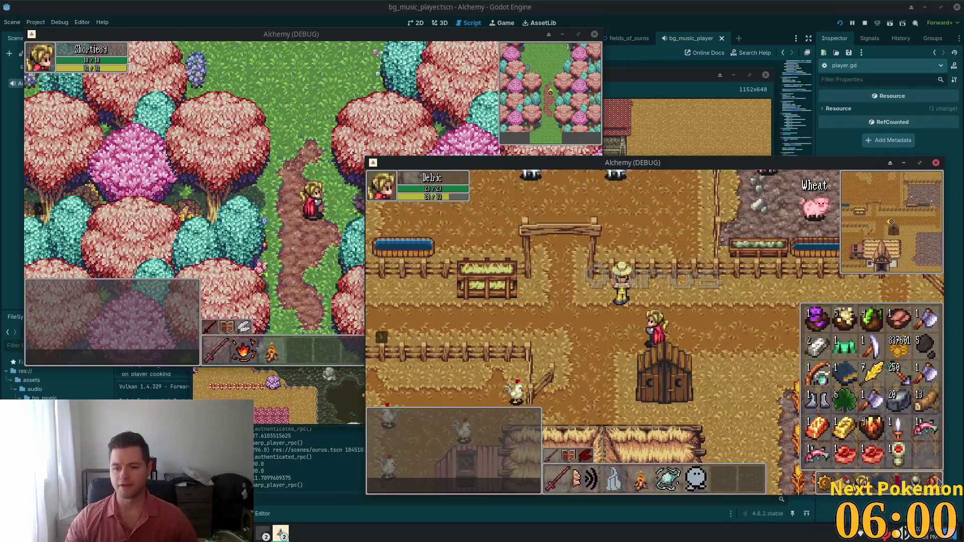
key("i")
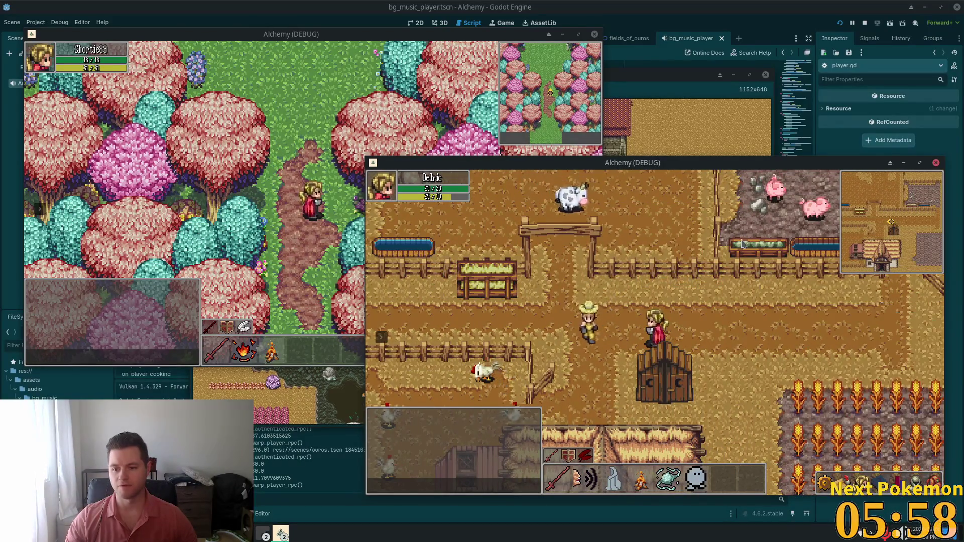
key("w")
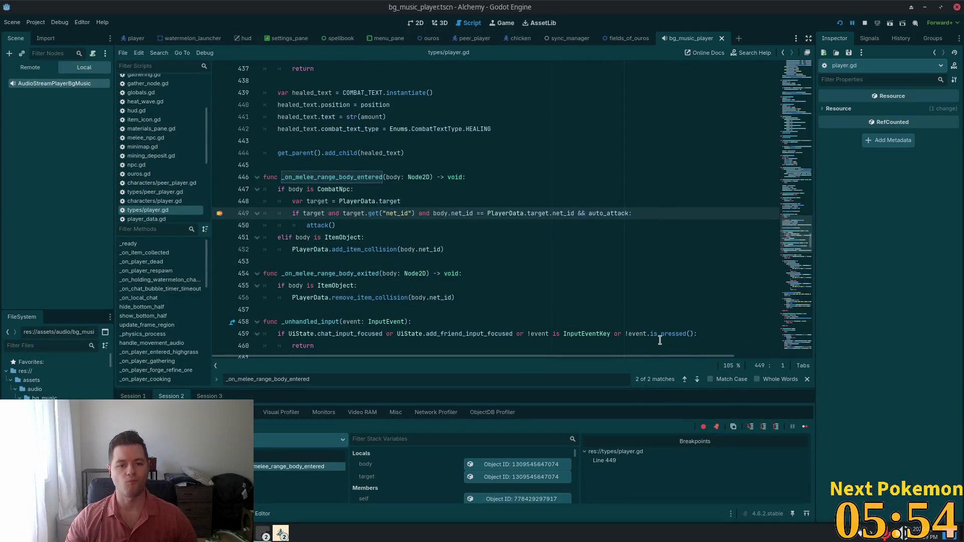
Step: Resume past the line-449 breakpoint, walk north past the gate, then stop the game and return to Cursor
mouse_move(659, 340)
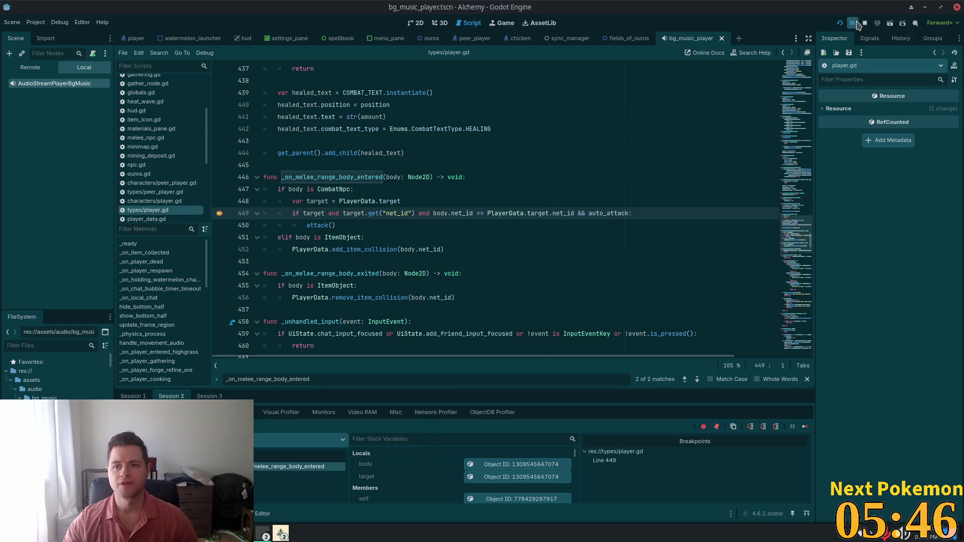
key("F12")
key("w")
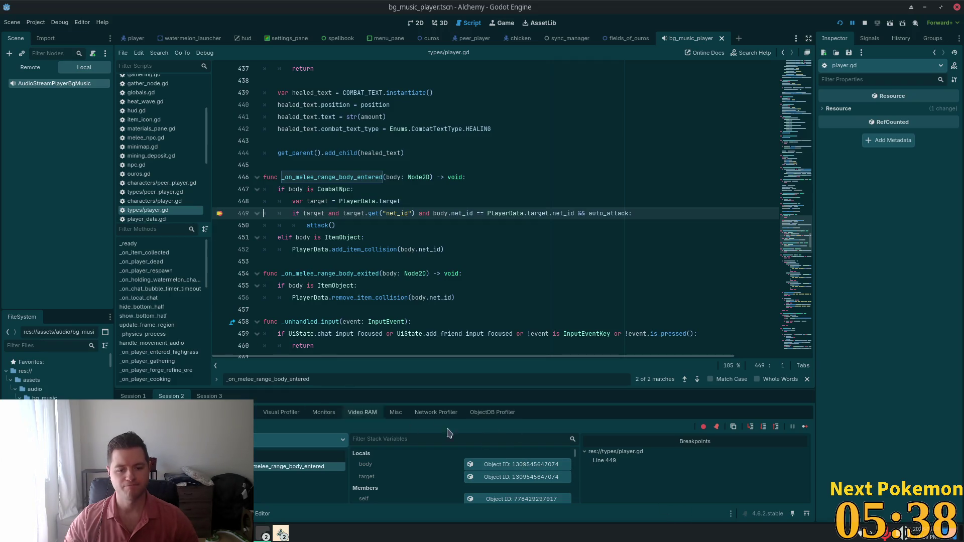
left_click(852, 22)
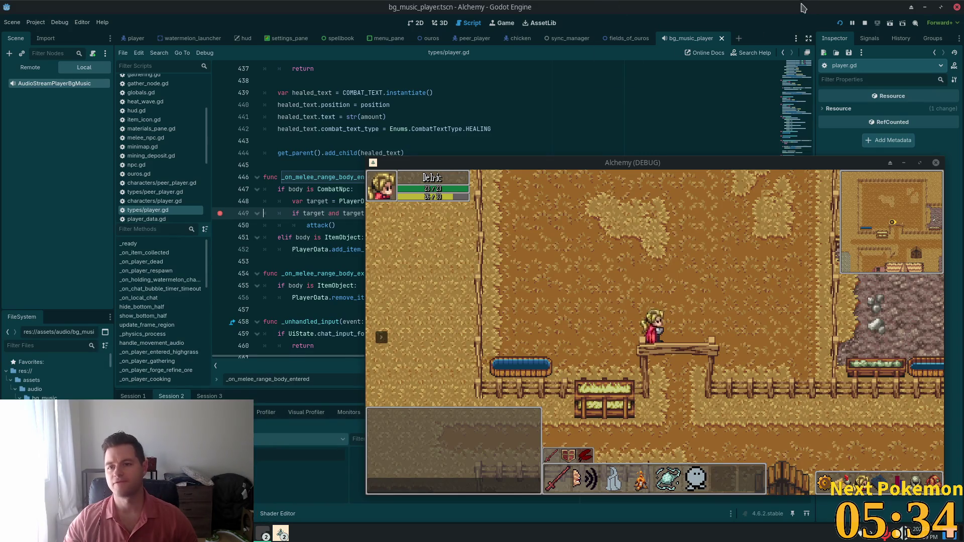
left_click(864, 23)
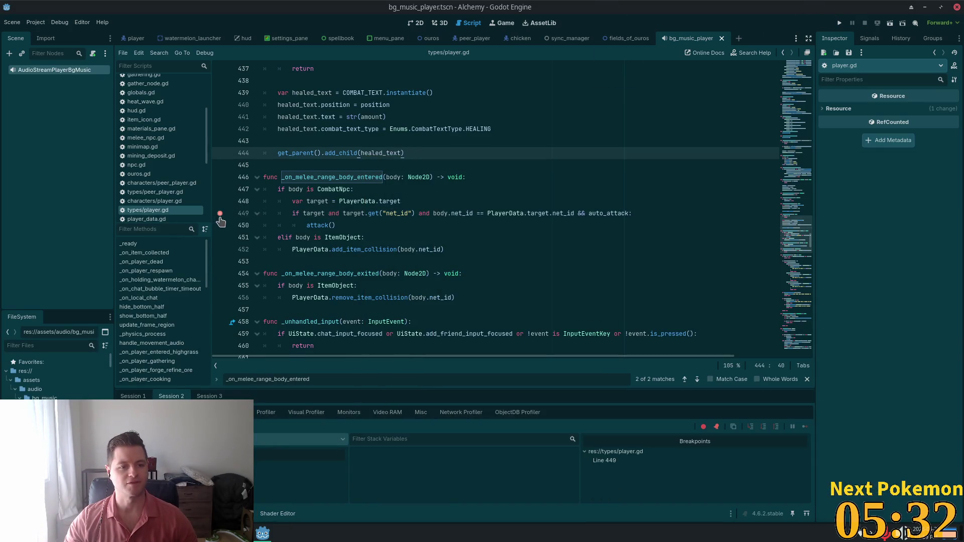
key("alt+Tab")
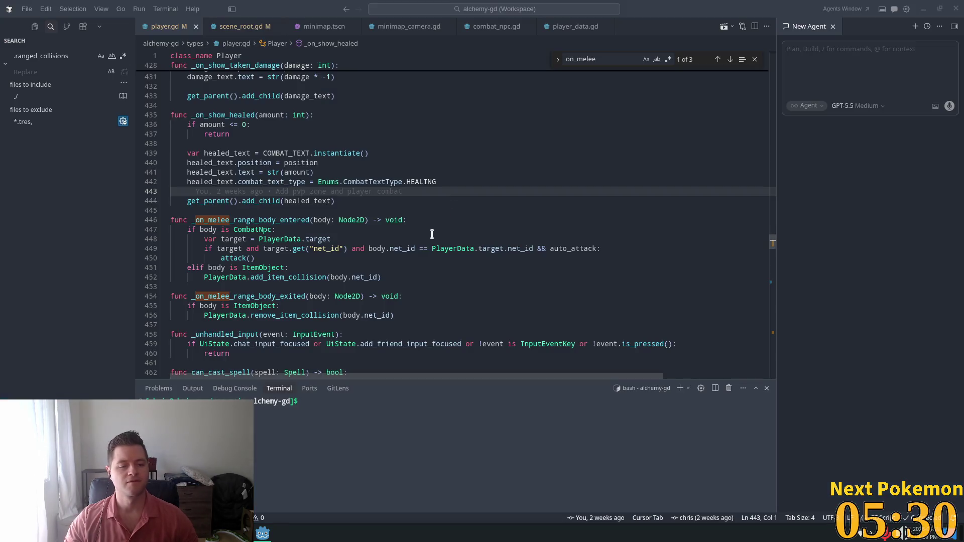
Step: Add a print("melee entered attacking ...") debug line after the line-449 auto_attack check
left_click(226, 220)
left_click(323, 237)
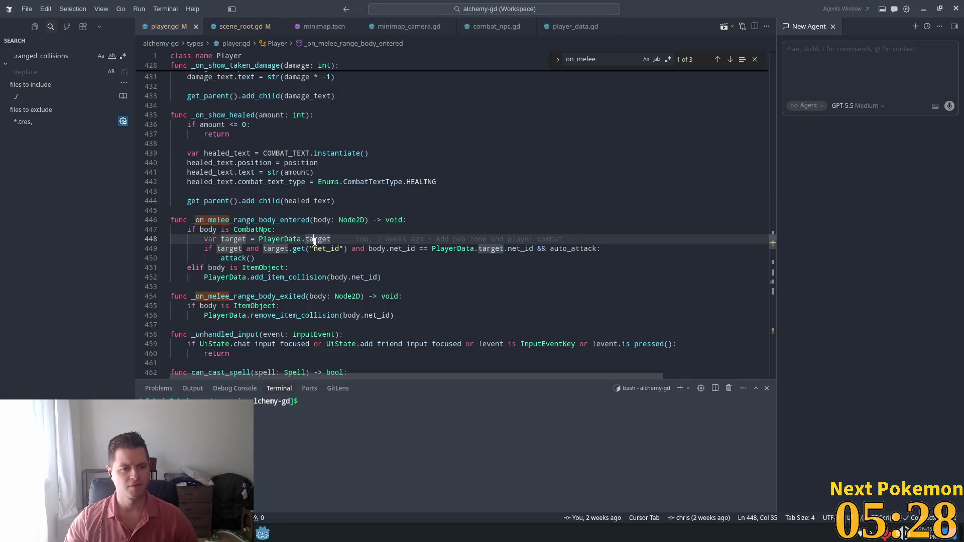
left_click(588, 249)
left_click(602, 248)
key("Return")
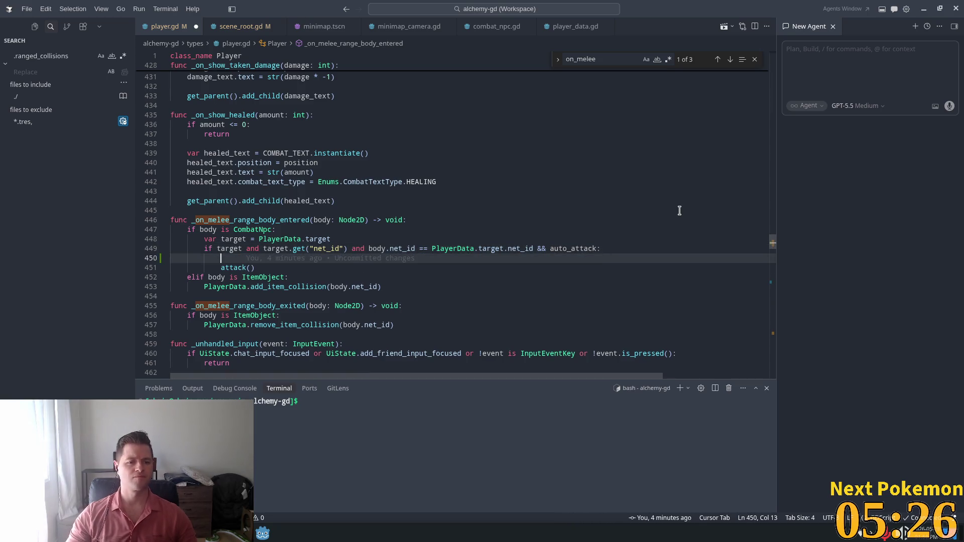
type("print(\"")
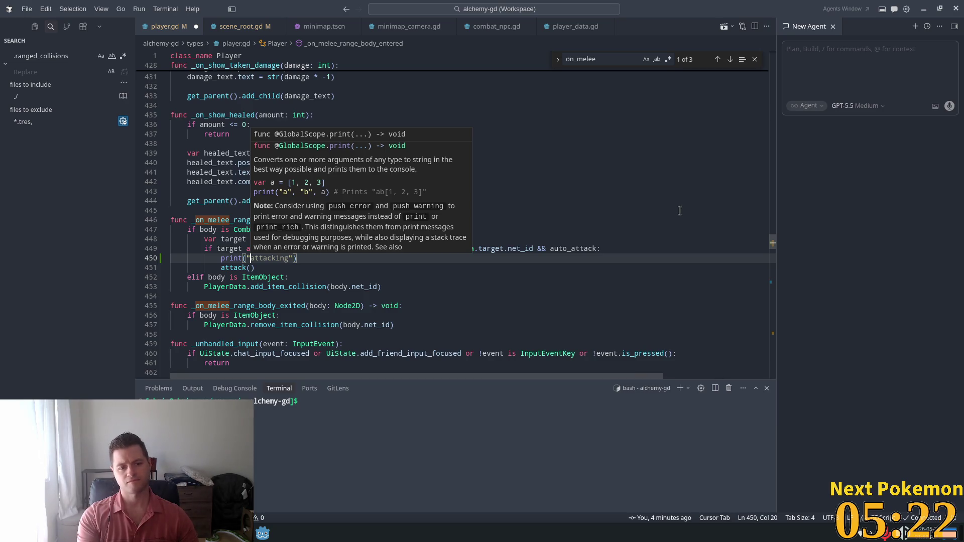
type("attacki")
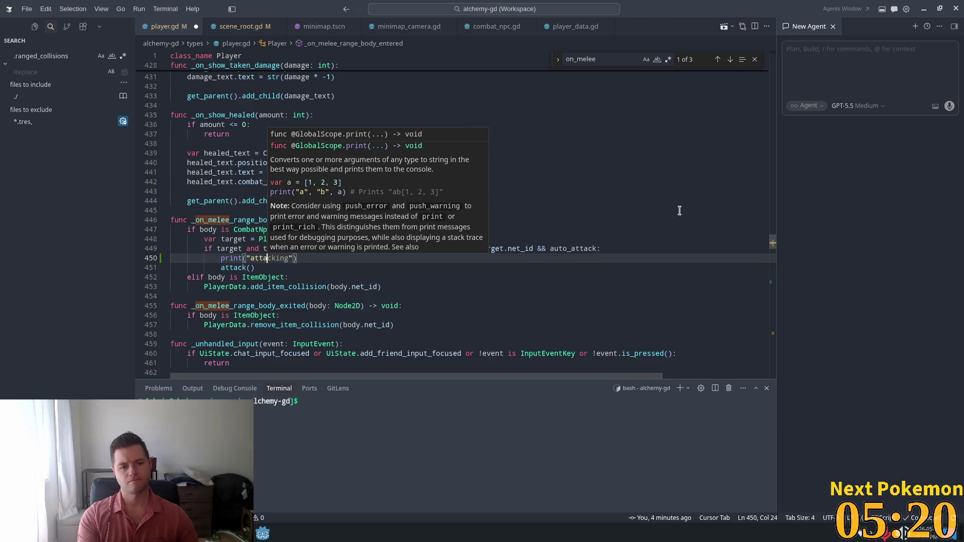
type("ng")
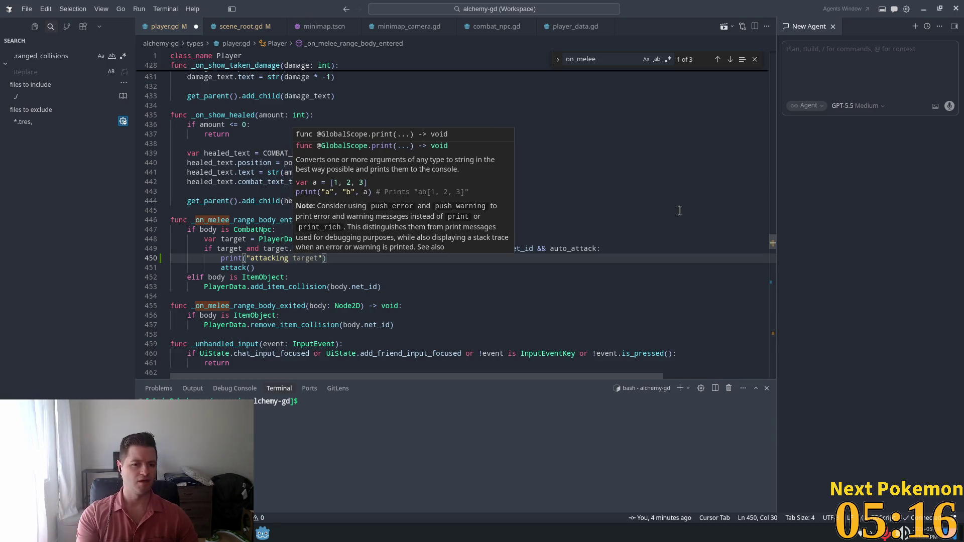
key("ctrl+Left")
type("melee en")
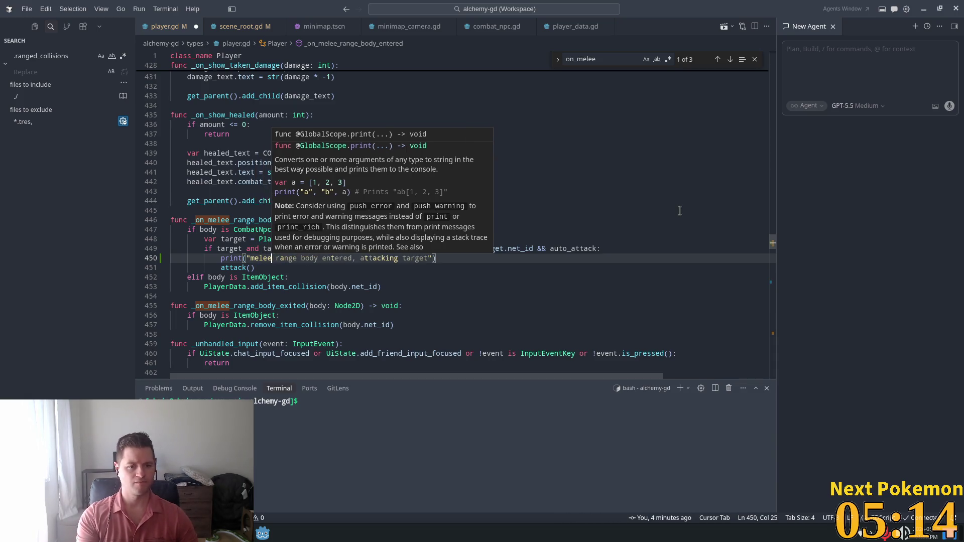
type("tered attacking target")
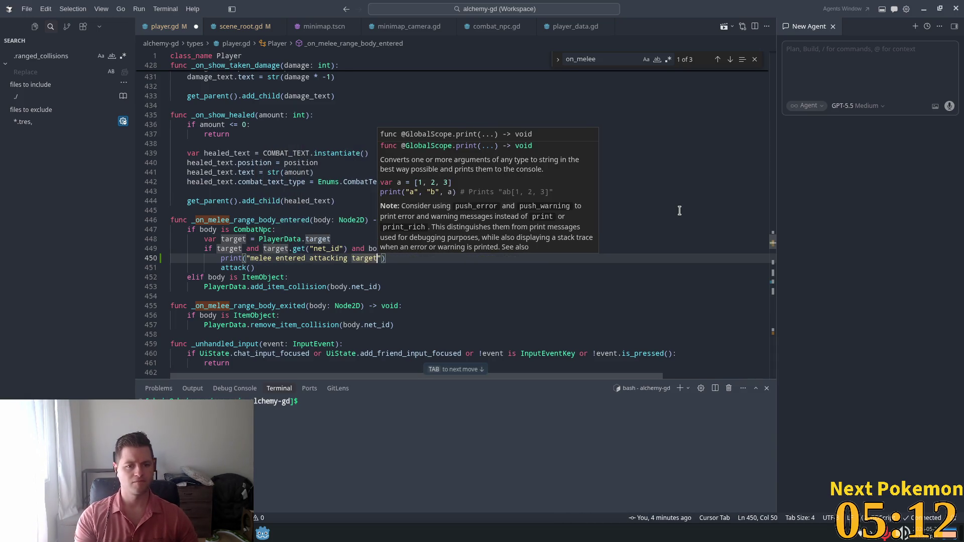
key("End")
Step: Accept the suggested target net_id and auto_attack print lines, then save player.gd
key("Return")
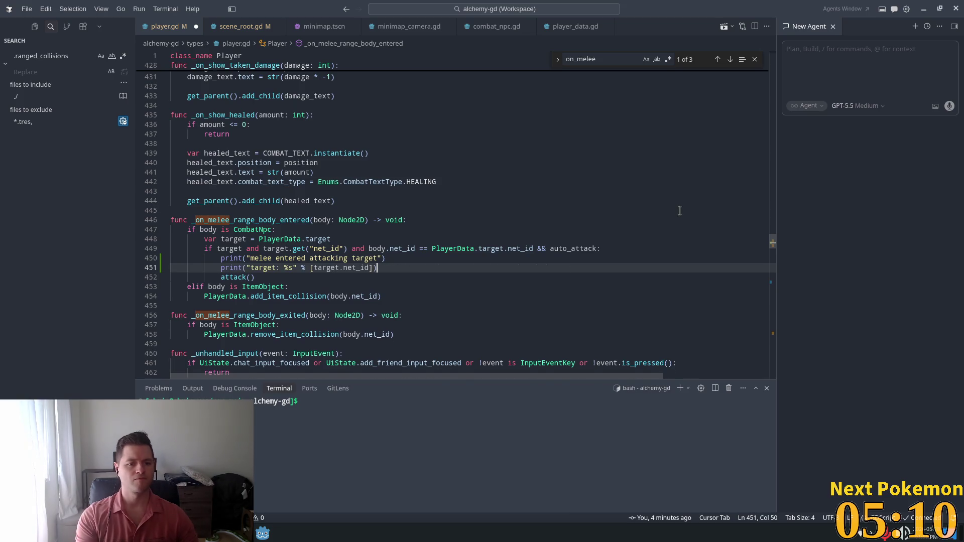
key("Tab")
key("Tab")
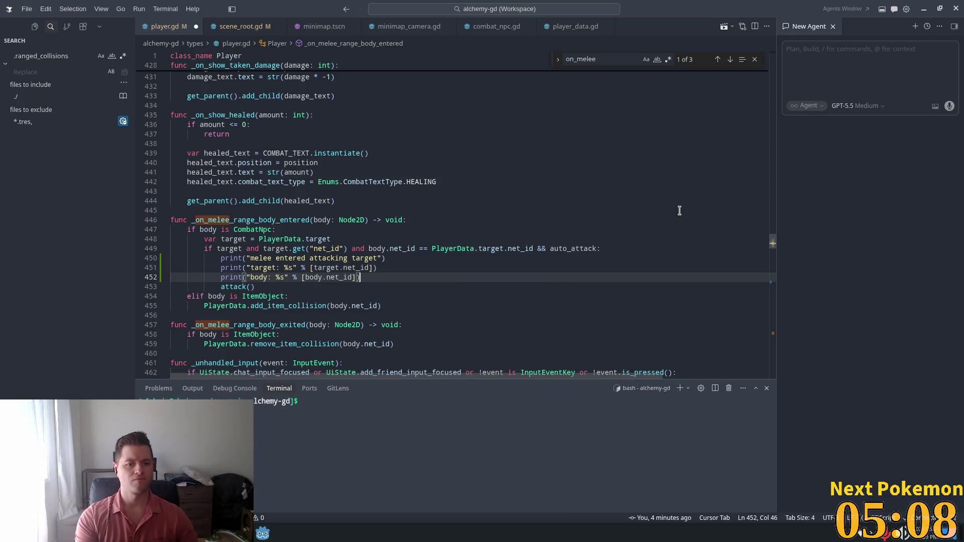
key("Tab")
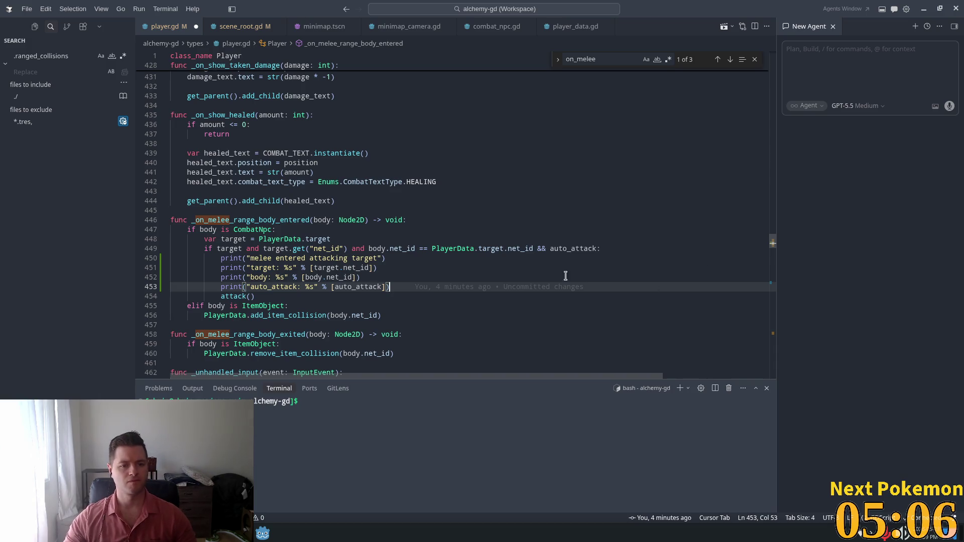
left_click(391, 268)
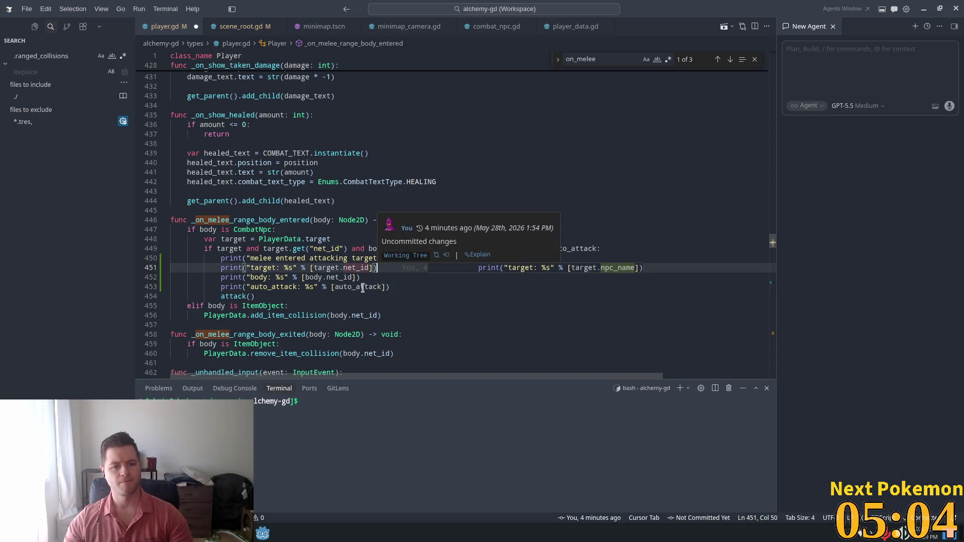
left_click(396, 287)
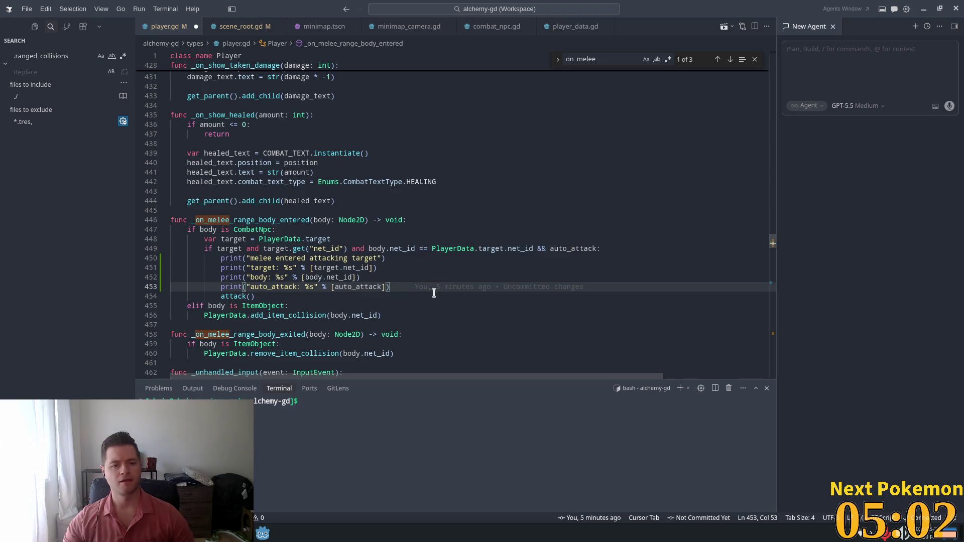
key("ctrl+s")
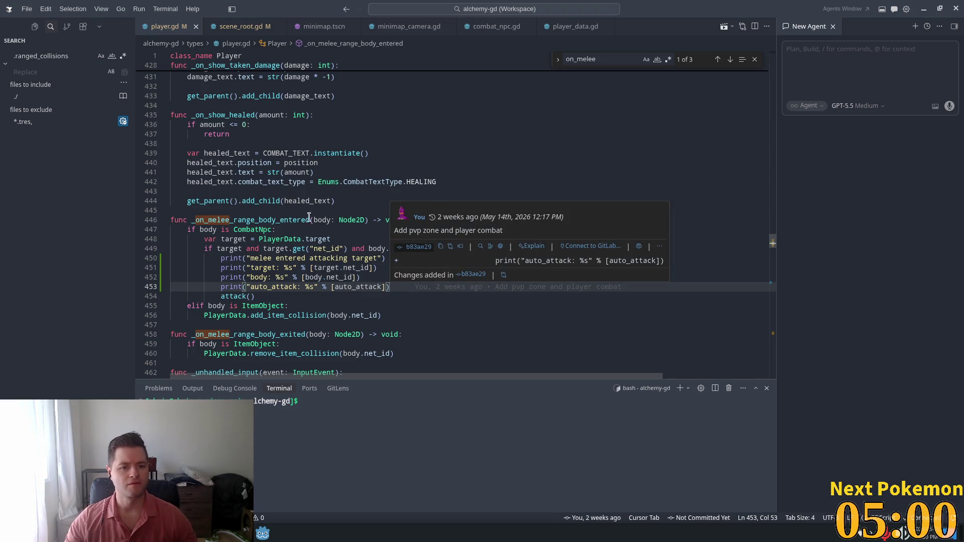
key("alt+Tab")
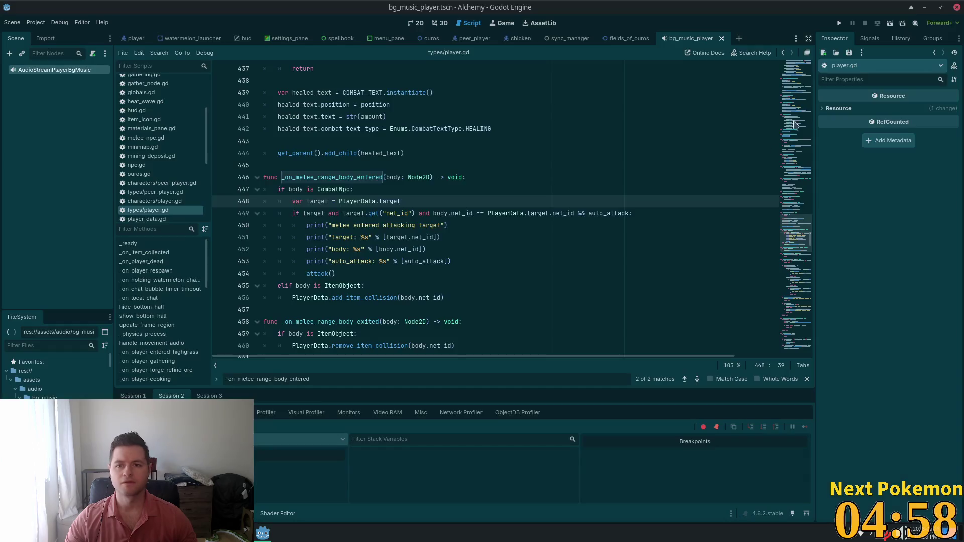
Step: Start the Alchemy game from Godot to test the new debug prints
left_click(839, 23)
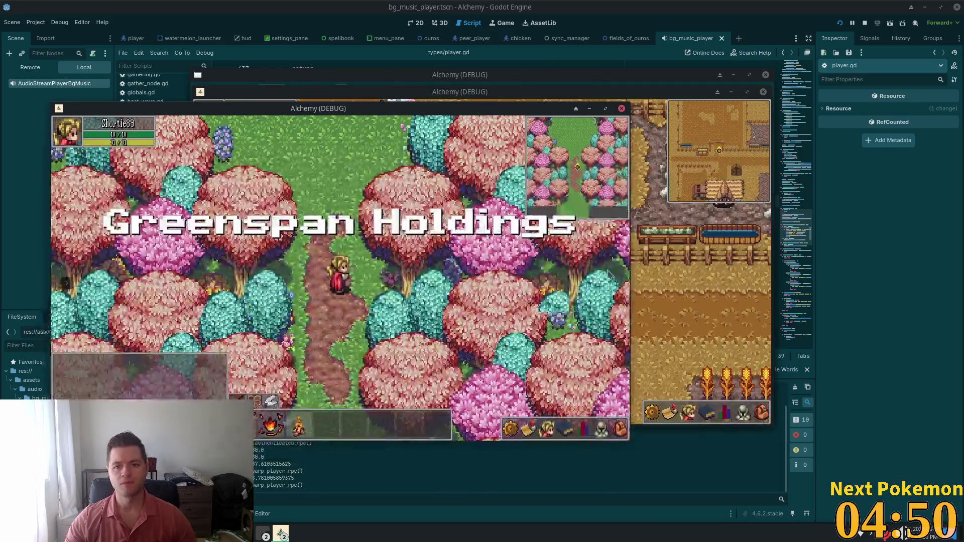
Step: Target a cow in the Ouros farm window and walk into it to melee attack
left_click(653, 301)
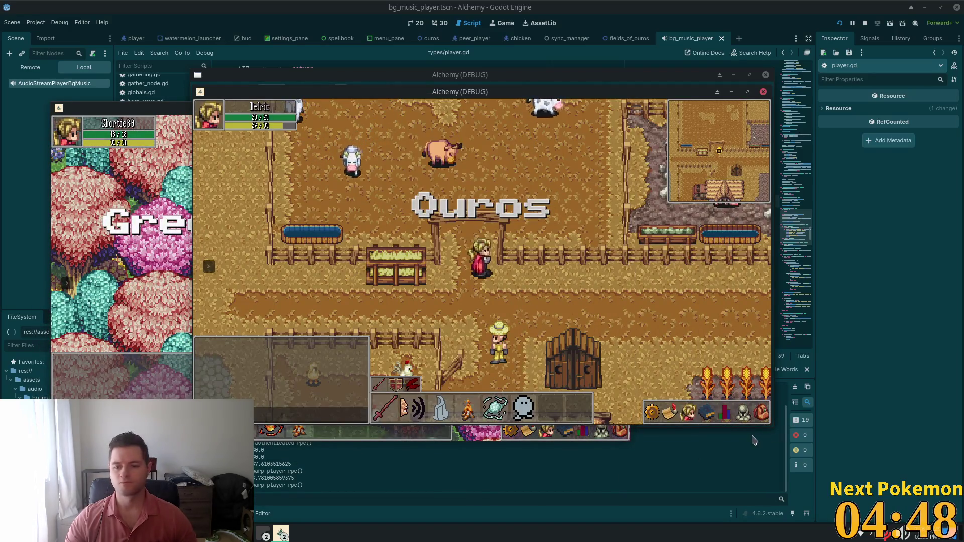
left_click(763, 413)
left_click(749, 412)
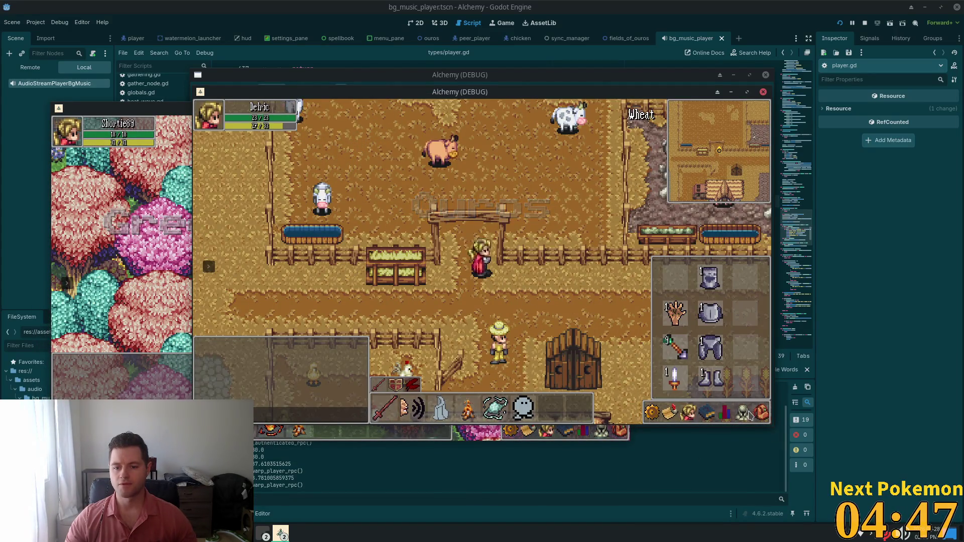
left_click(749, 412)
key("w")
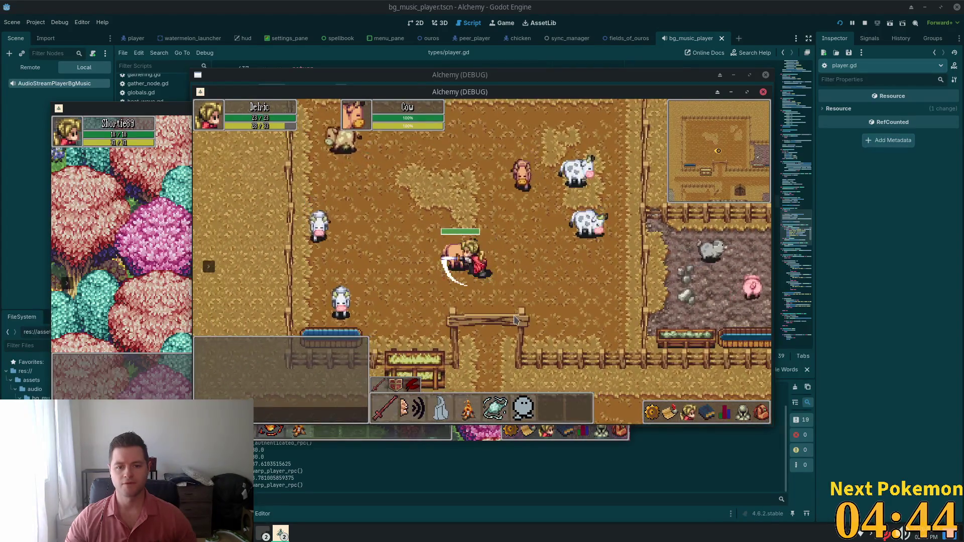
key("d")
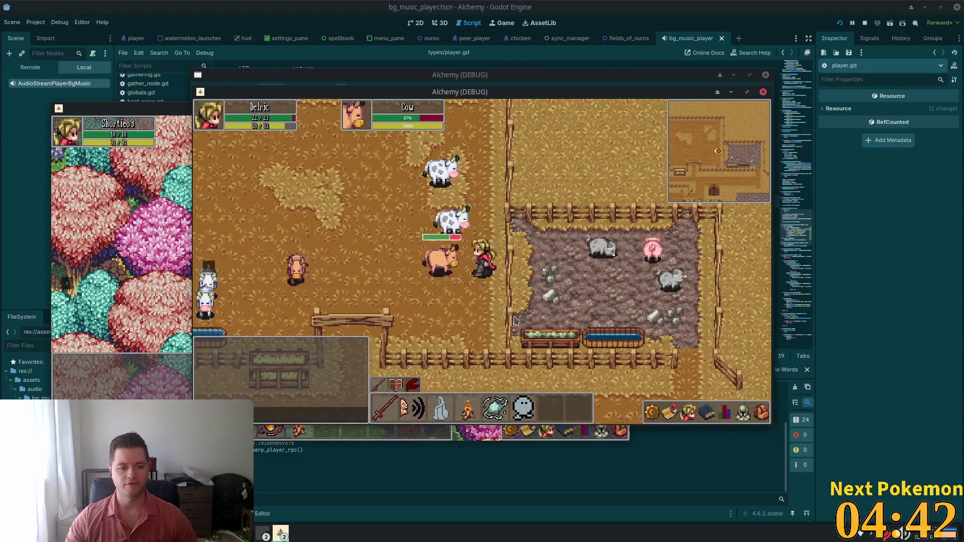
key("a")
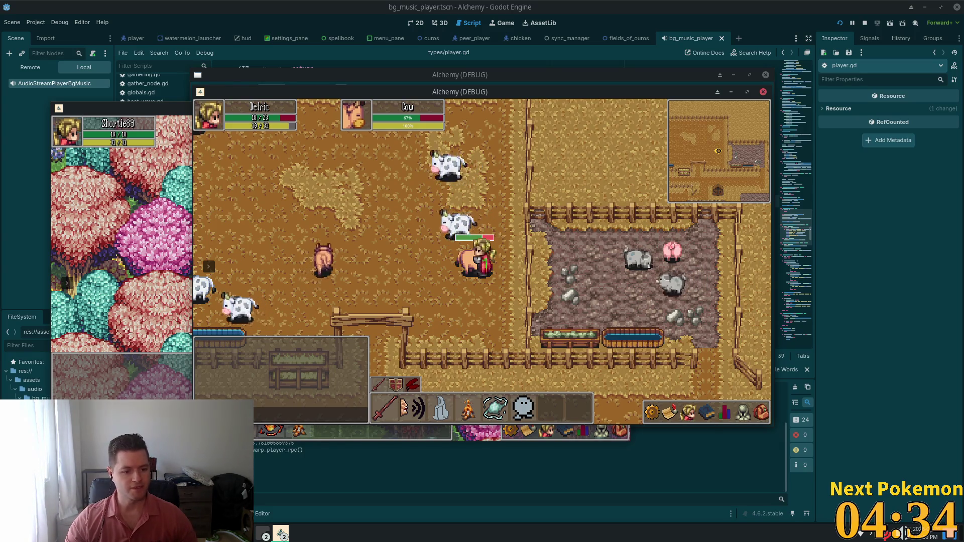
Step: Walk through the fence gate and up into the cow pen, then stop the game
left_click(387, 348)
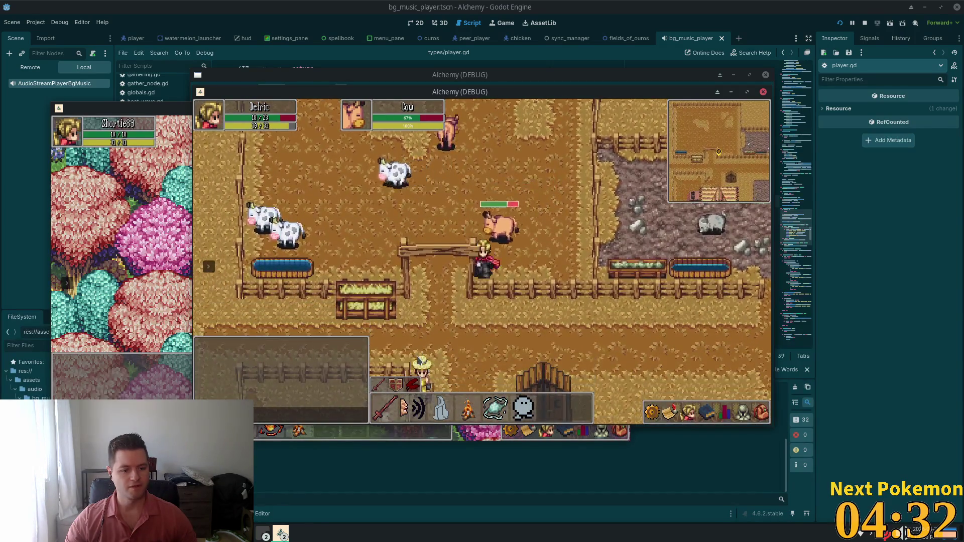
key("s")
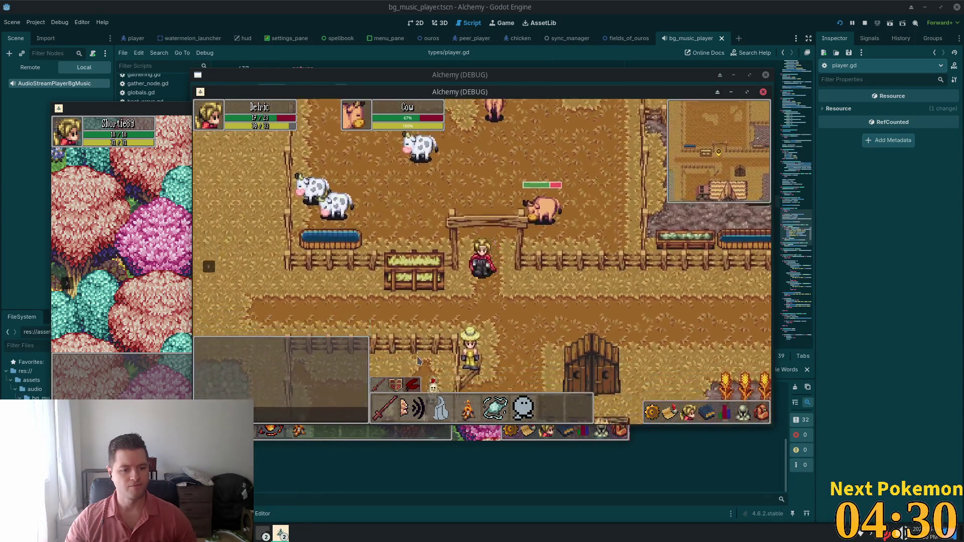
key("d")
key("a")
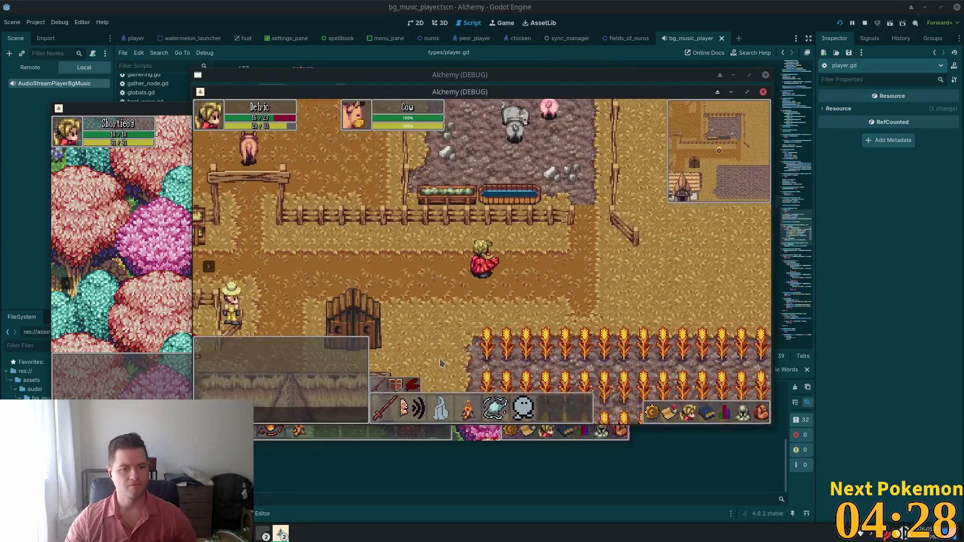
key("w")
key("a")
key("w")
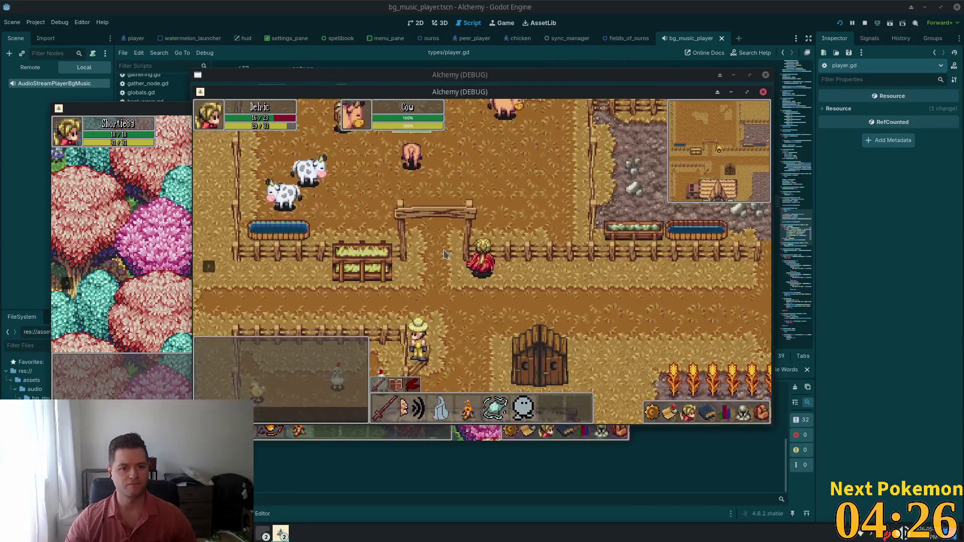
key("w")
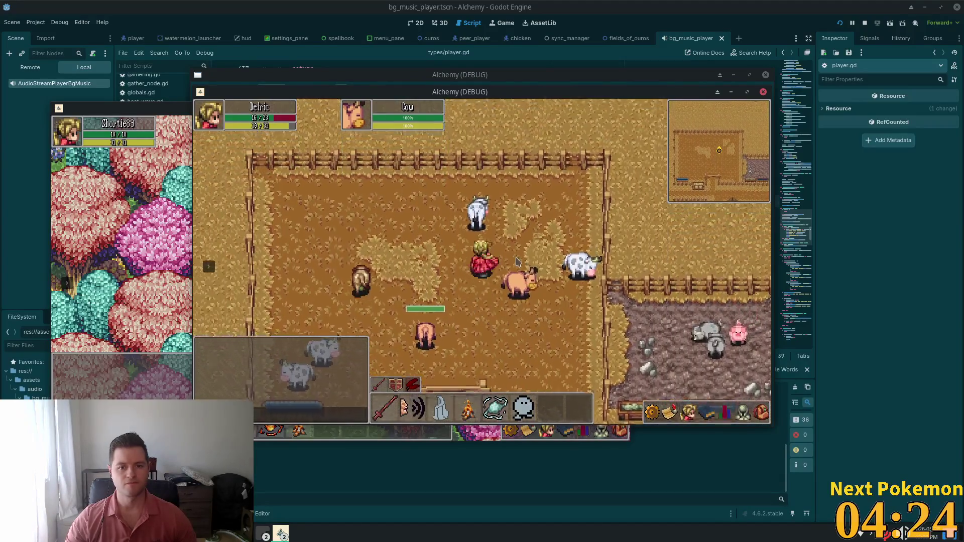
key("a")
key("w")
key("a")
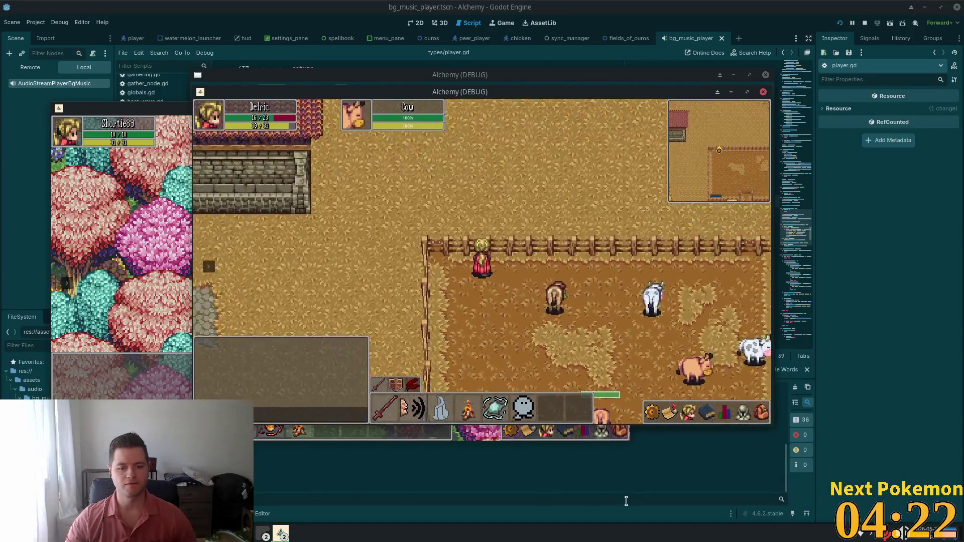
key("F8")
Step: Back in the game, walk down-right into the brown cow to melee it, then close the game window
key("alt+Tab")
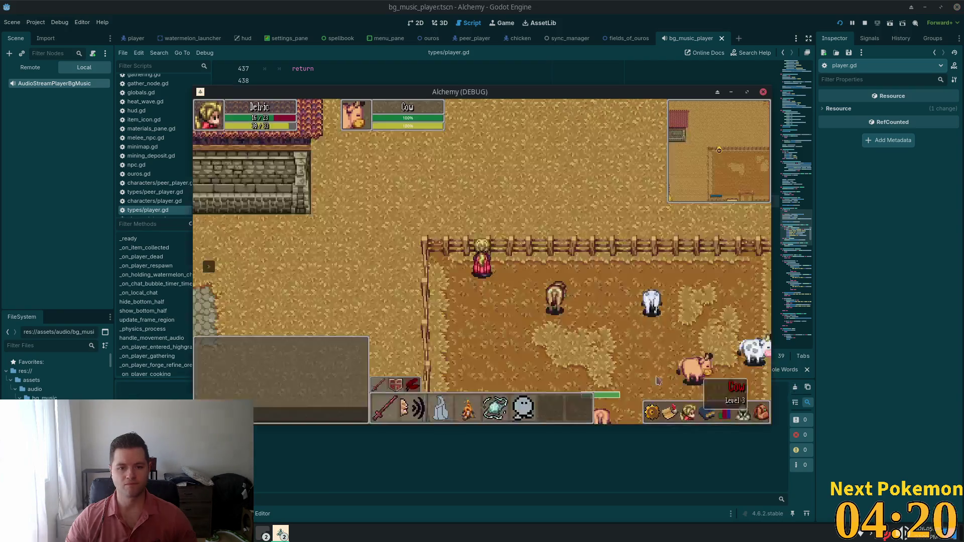
key("d")
key("s")
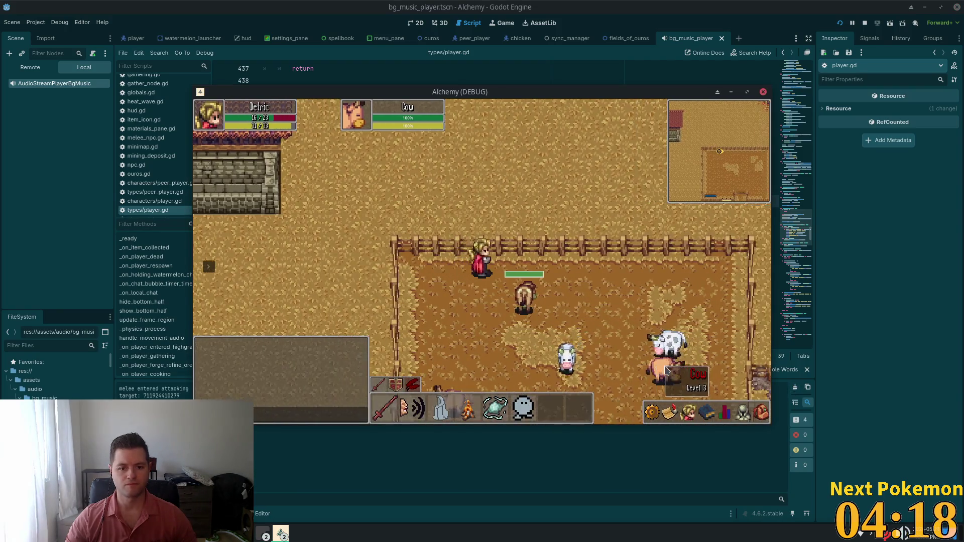
key("d")
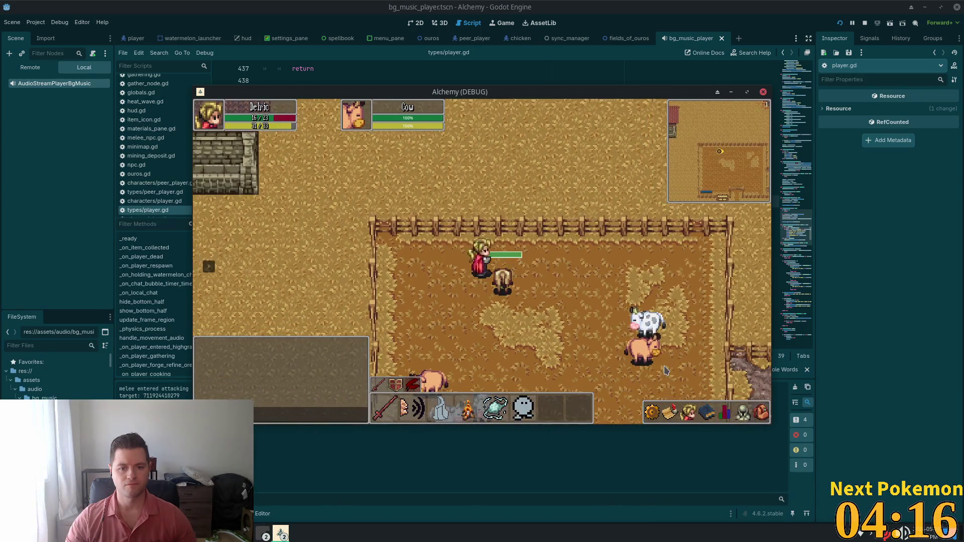
key("a")
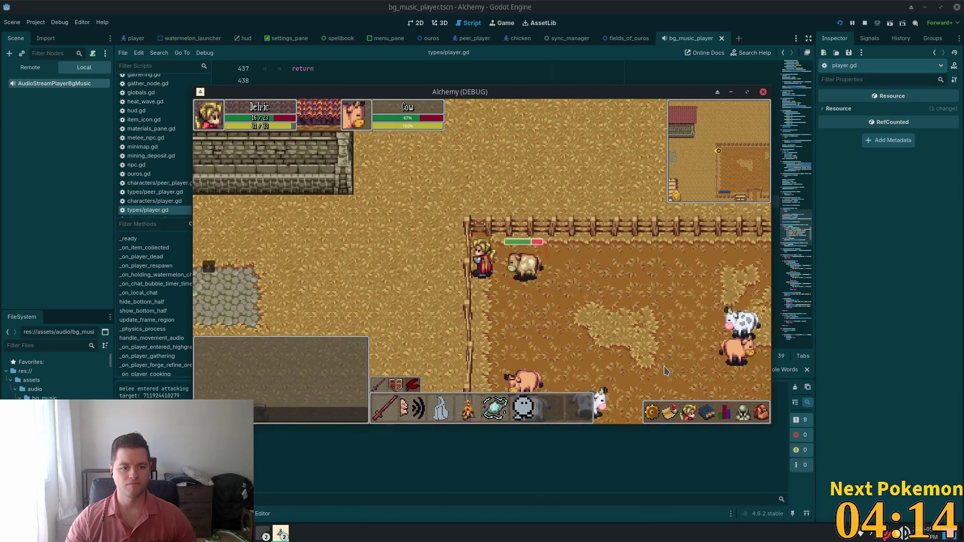
key("F8")
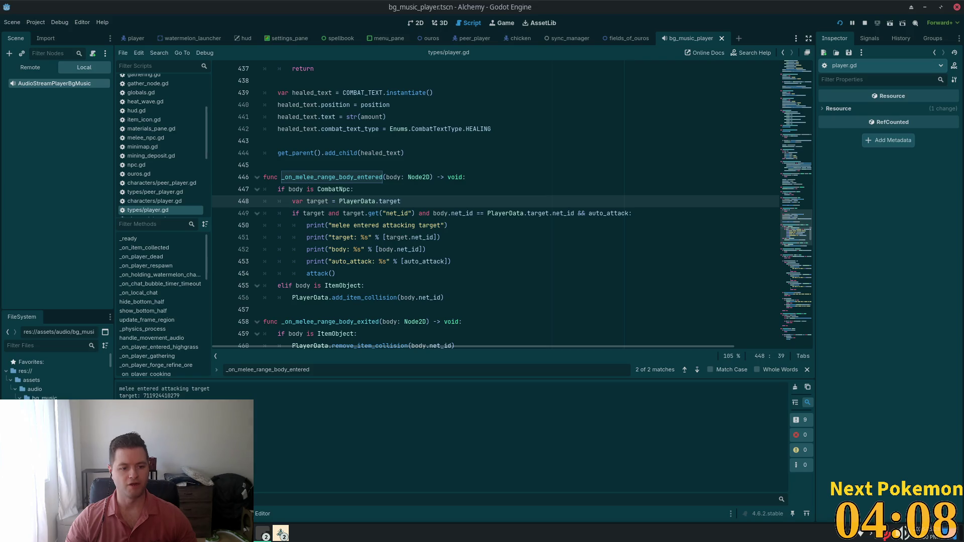
Step: Jump from the attack() call to attack()'s definition and highlight its target uses
double_click(337, 238)
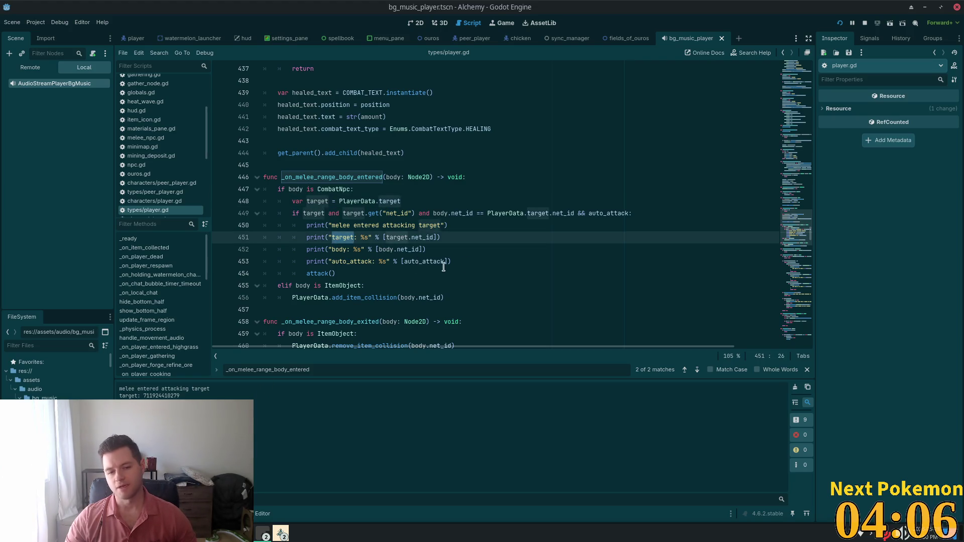
left_click(336, 273)
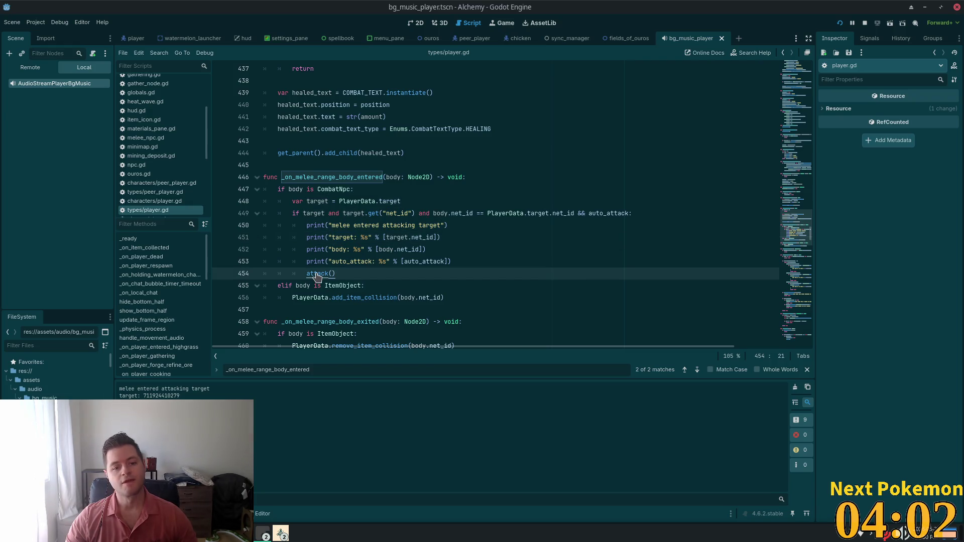
left_click(316, 274, "ctrl")
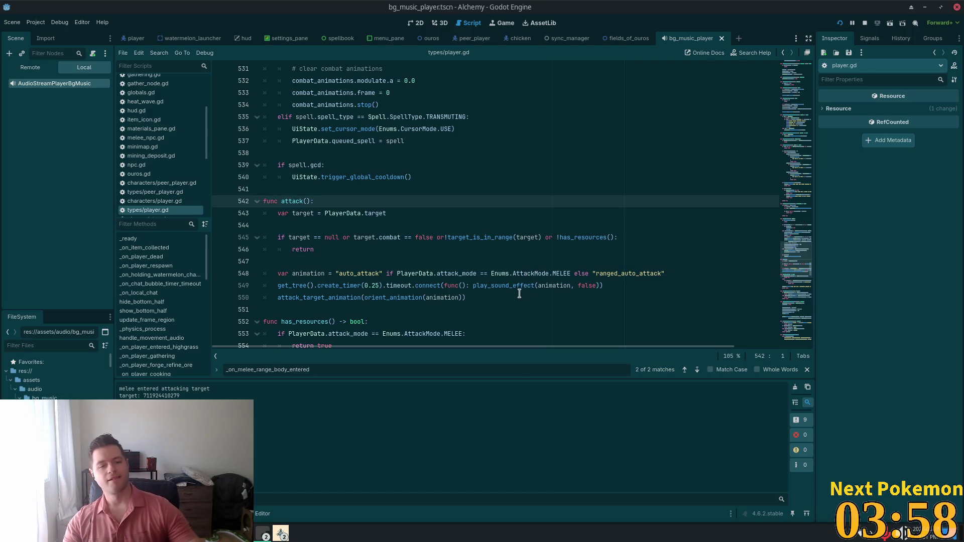
double_click(374, 213)
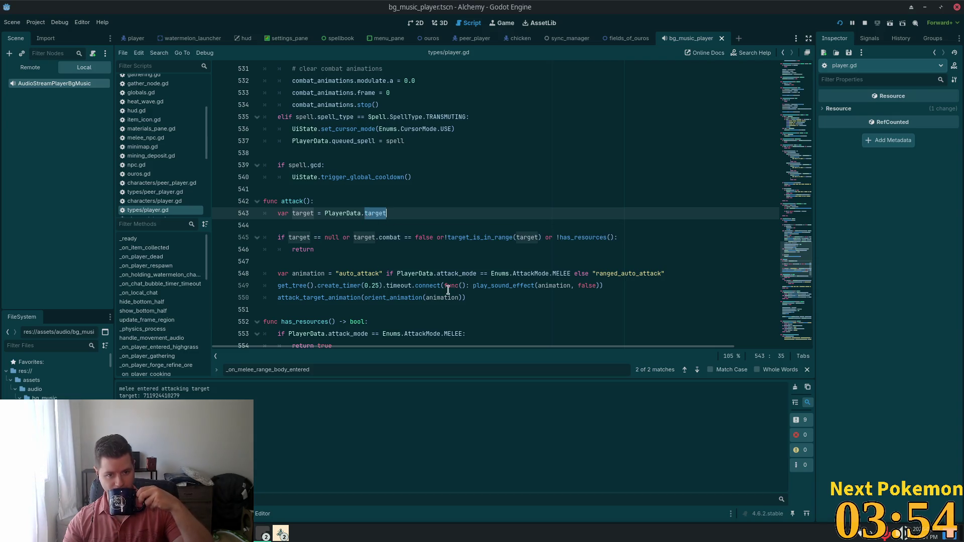
left_click(445, 237)
left_click(498, 204)
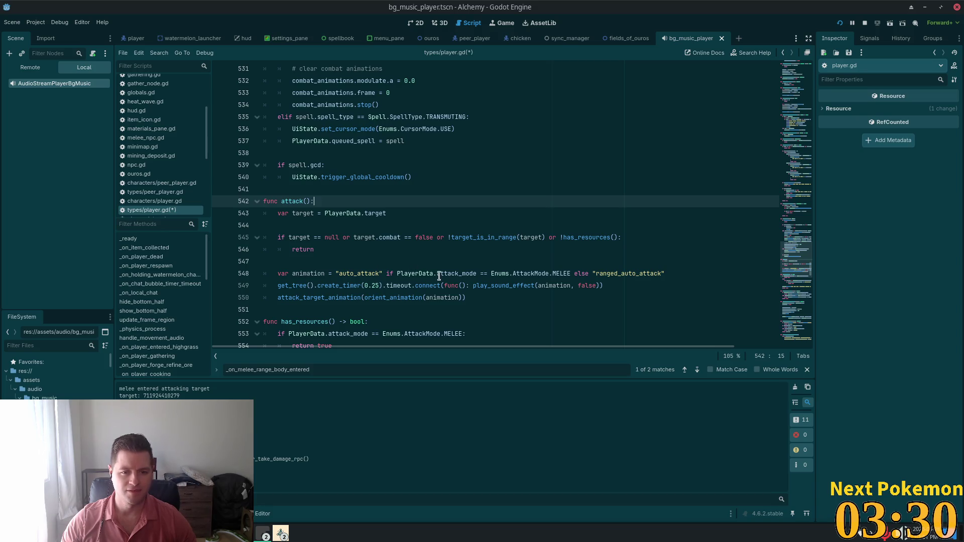
Step: Select the sound-effect timer, attack animation and !target_is_in_range(target) lines in attack()
left_click_drag(289, 286, 599, 290)
left_click_drag(277, 298, 478, 301)
left_click(531, 250)
left_click_drag(544, 237, 446, 238)
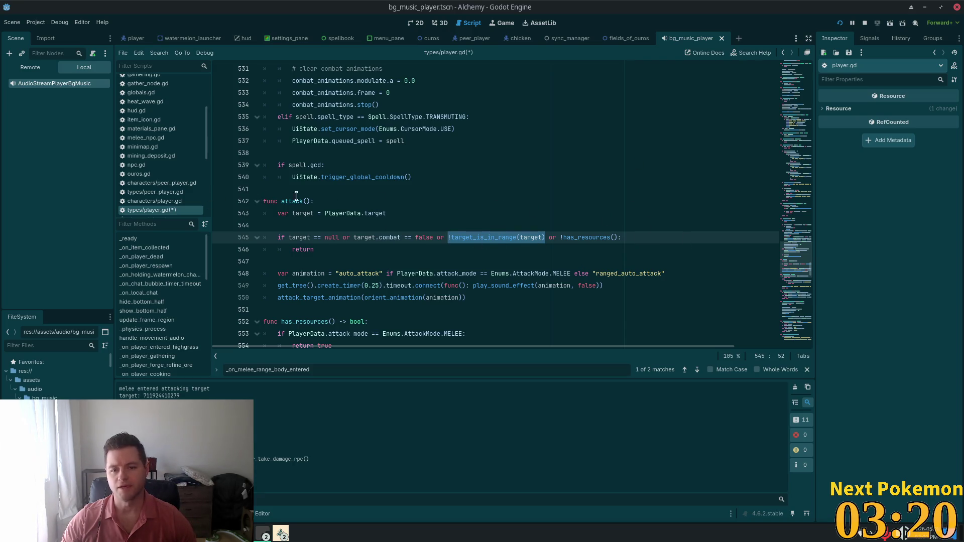
Step: Scroll to the top and select the MELEE_RANGE 32.0 and RANGED_RANGE 132.0 constants
scroll(628, 229, "up", 1)
left_click_drag(796, 261, 784, 50)
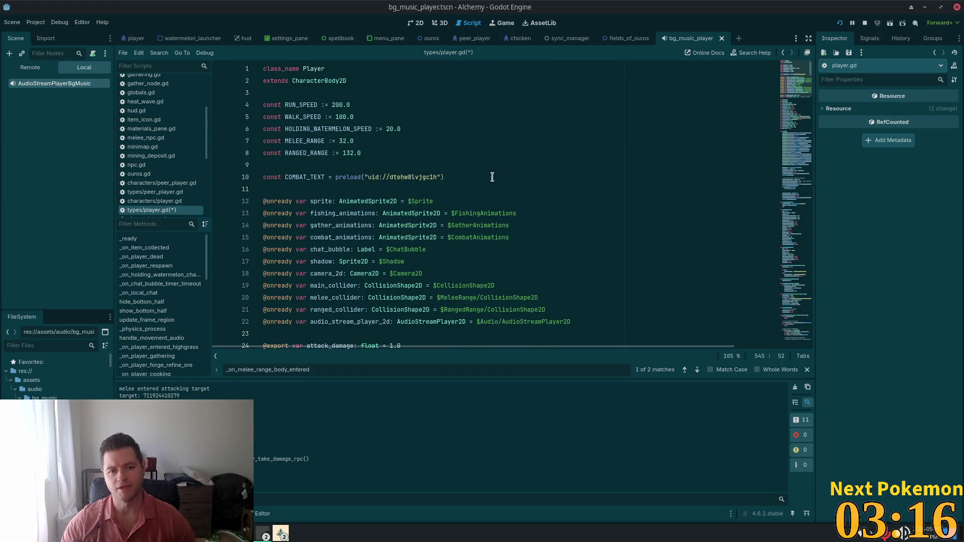
mouse_move(809, 88)
left_mouse_down()
mouse_move(786, 201)
mouse_move(789, 281)
mouse_move(787, 63)
left_mouse_up()
scroll(788, 239, "up", 3)
left_click(575, 84)
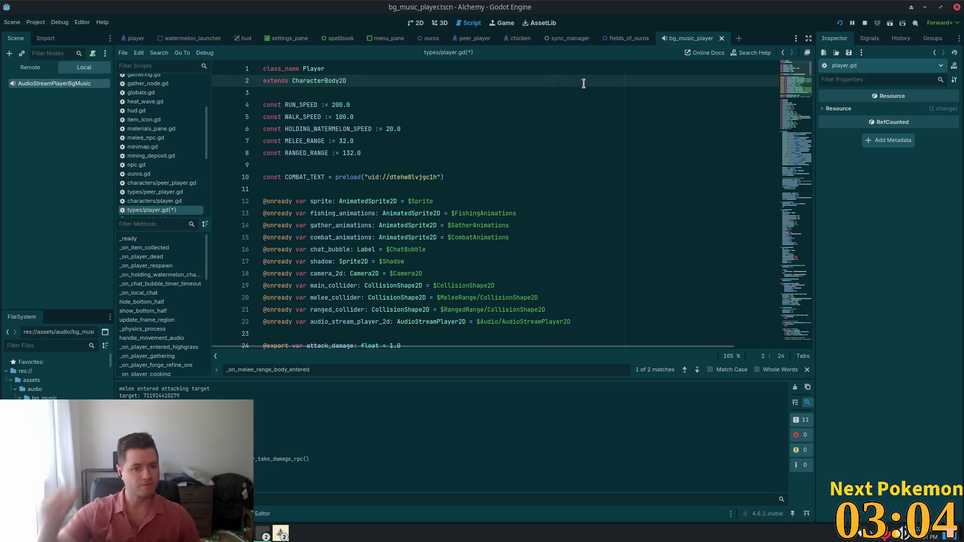
left_click(360, 140)
left_click_drag(361, 140, 522, 153)
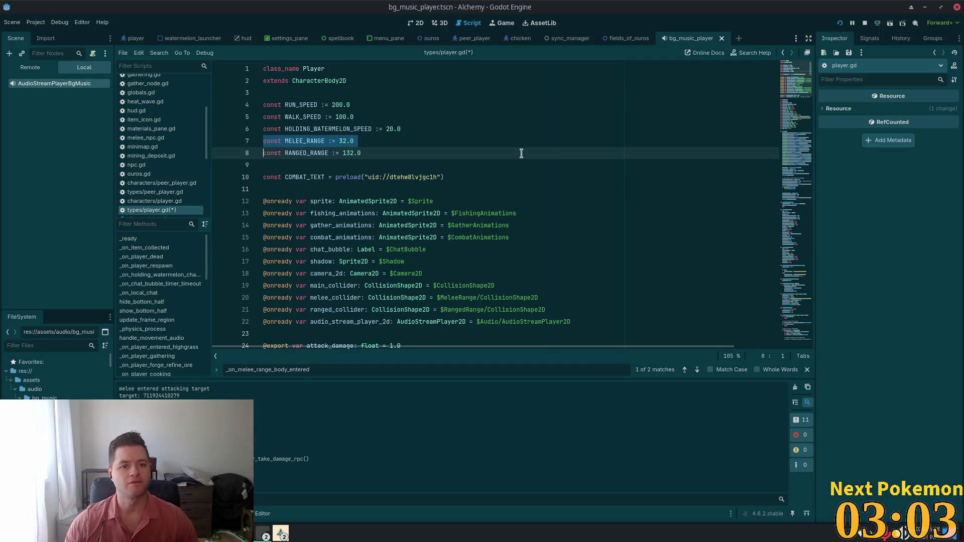
Step: Add and then remove a breakpoint on the MELEE_RANGE line 7
left_click(363, 141)
key("F9")
key("alt+Tab")
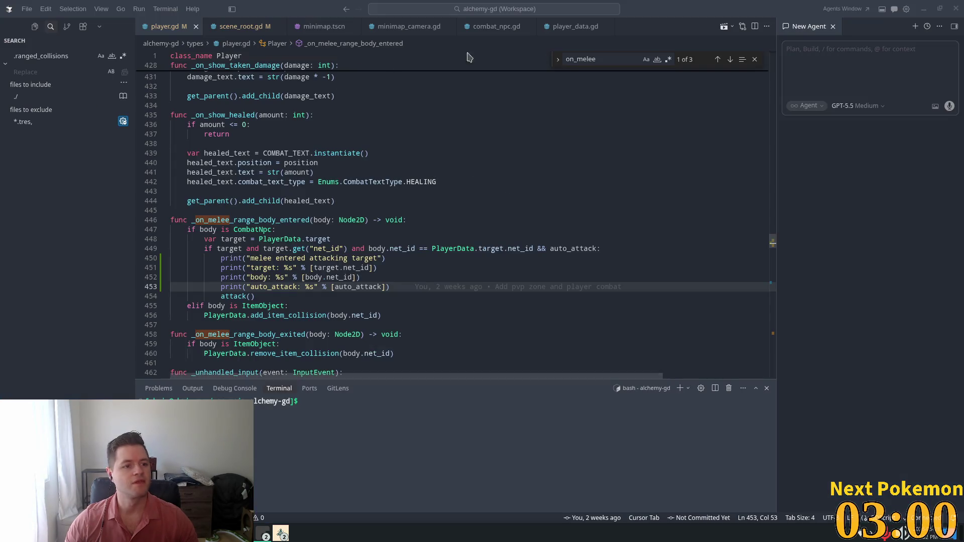
key("alt+Tab")
key("F9")
key("shift+alt+o")
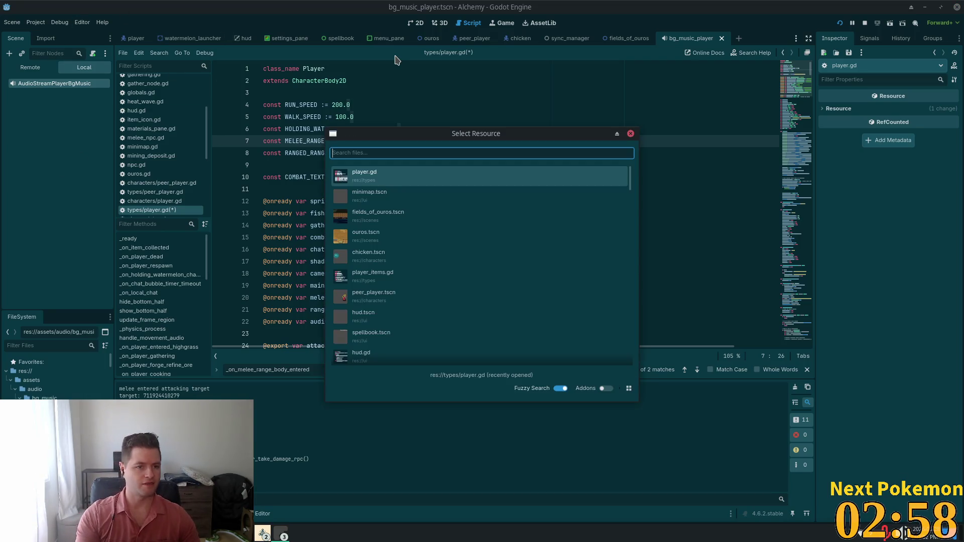
Step: Open player.tscn and confirm the MeleeRange CollisionShape2D circle has a 32 px radius
type("player.t")
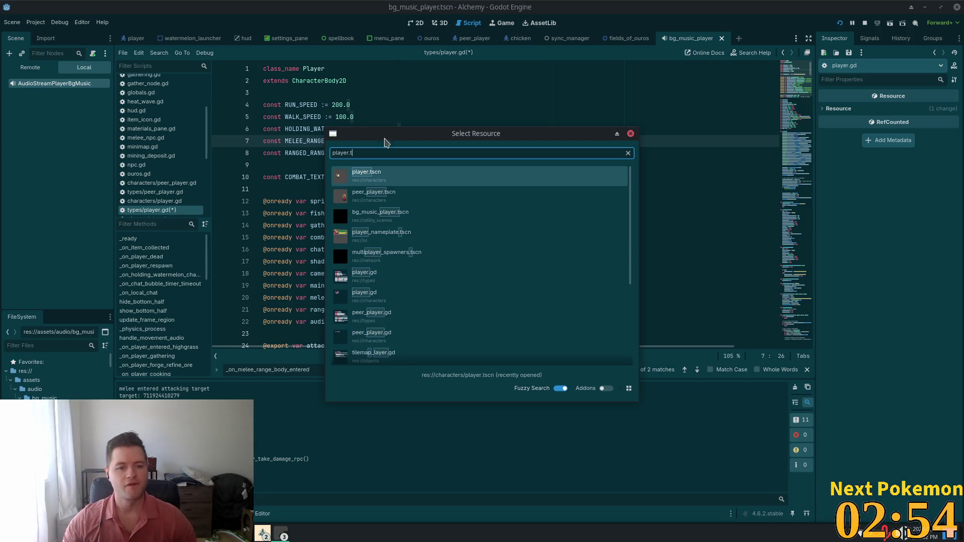
double_click(397, 175)
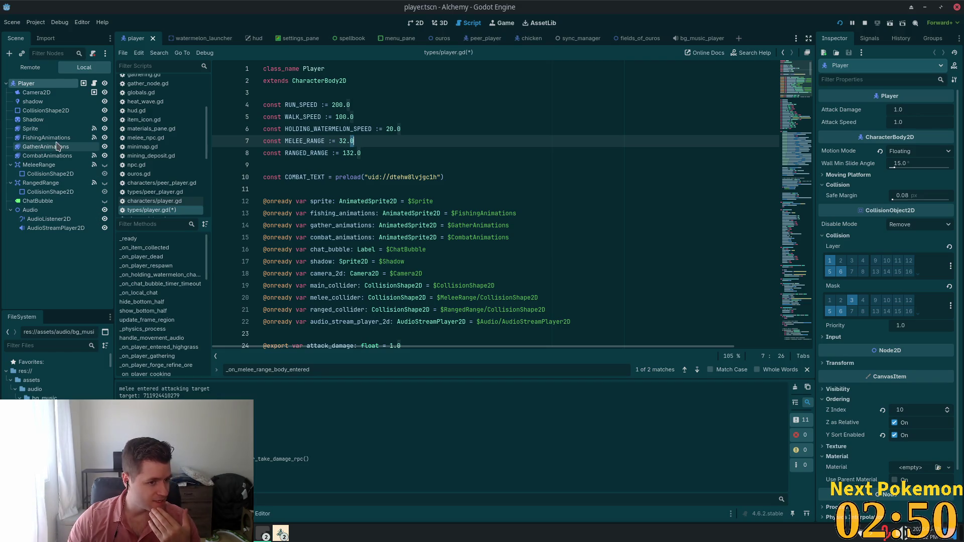
left_click(35, 182)
left_click(33, 166)
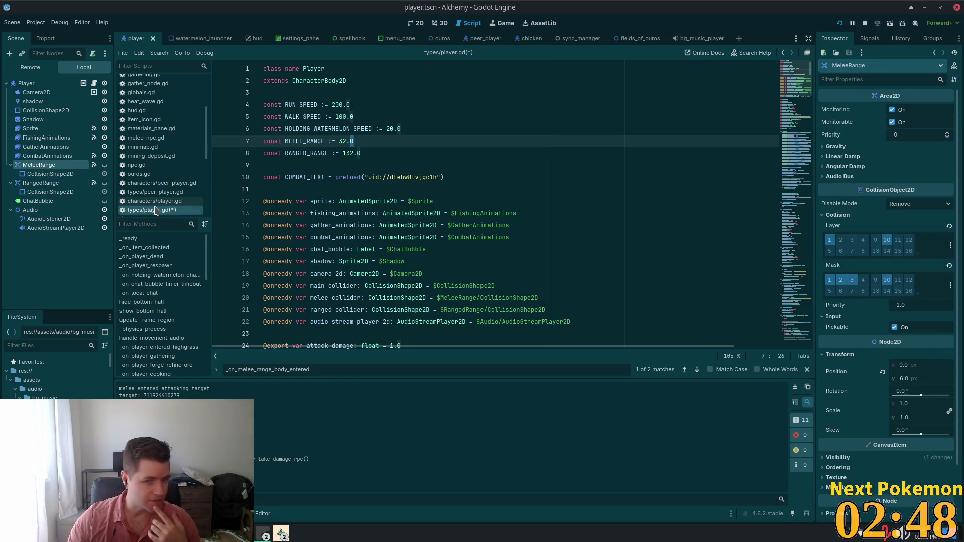
left_click(42, 173)
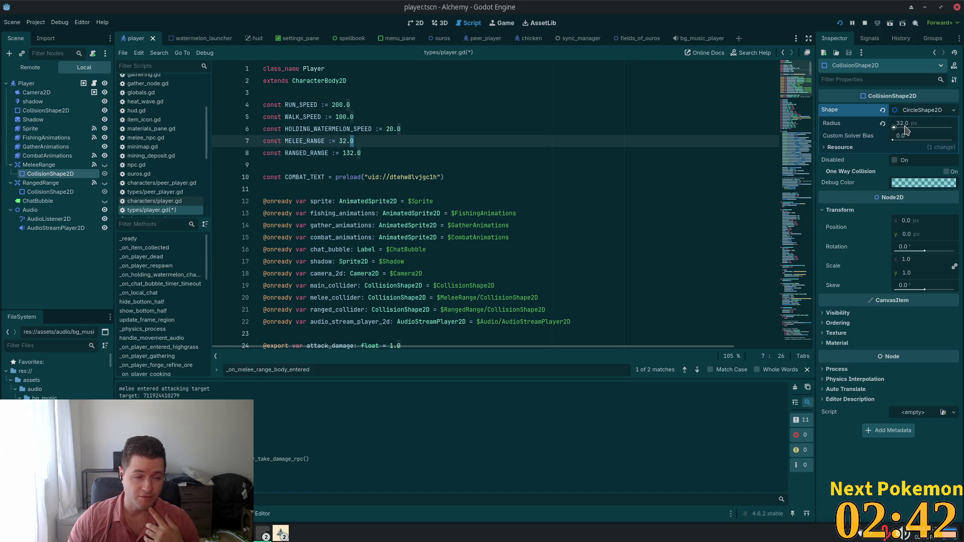
scroll(604, 203, "down", 14)
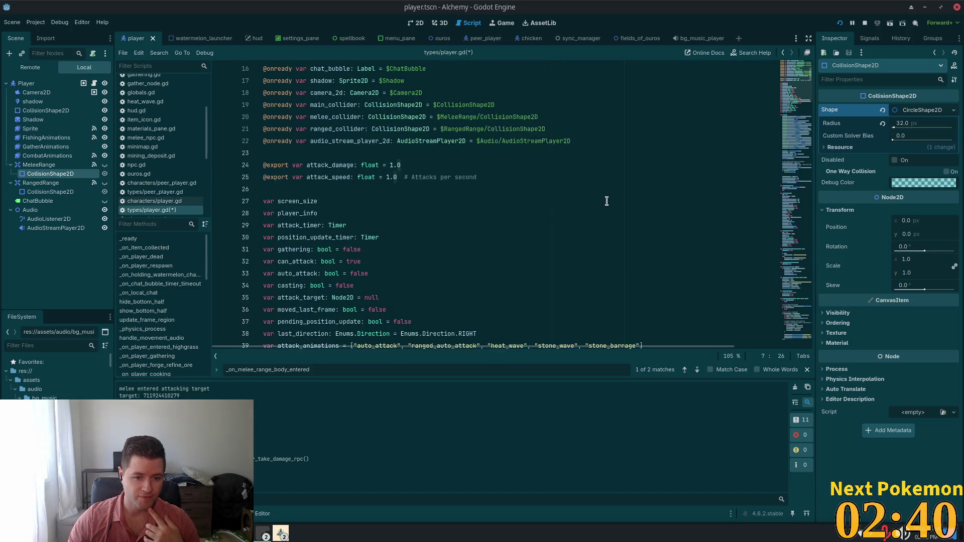
scroll(604, 201, "down", 5)
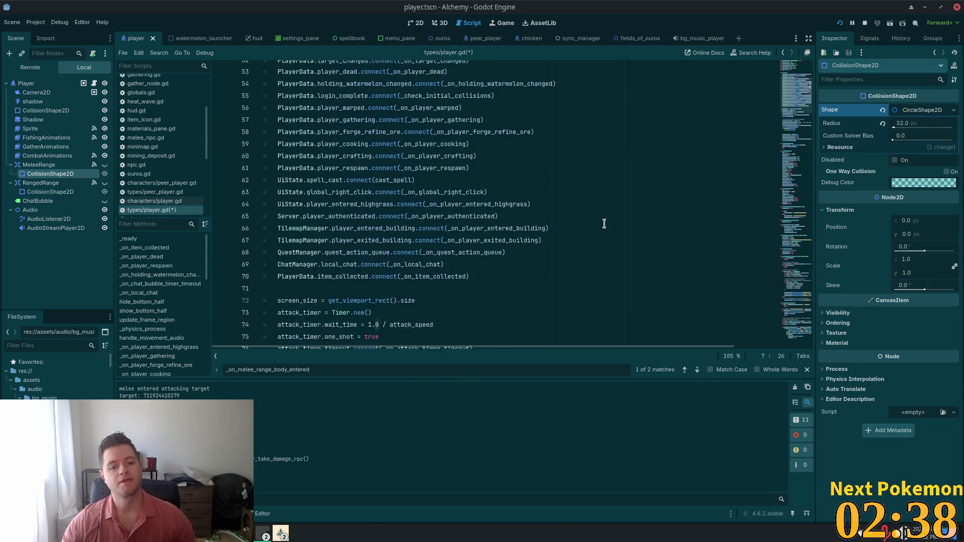
key("alt+Tab")
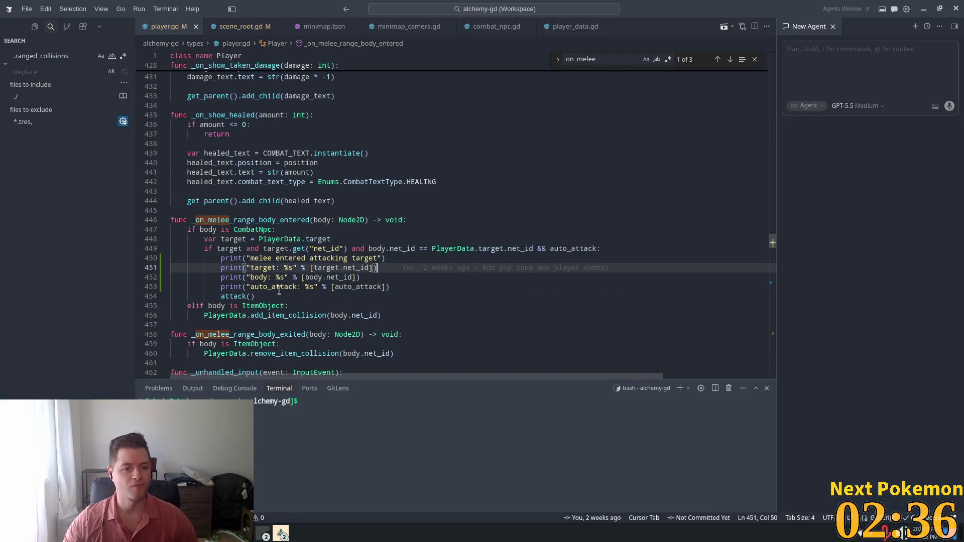
Step: Delete the debug print lines from the melee-range body-entered handler
left_click(390, 287)
key("shift+Up")
key("shift+Up")
key("shift+Up")
key("shift+Home")
key("shift+Home")
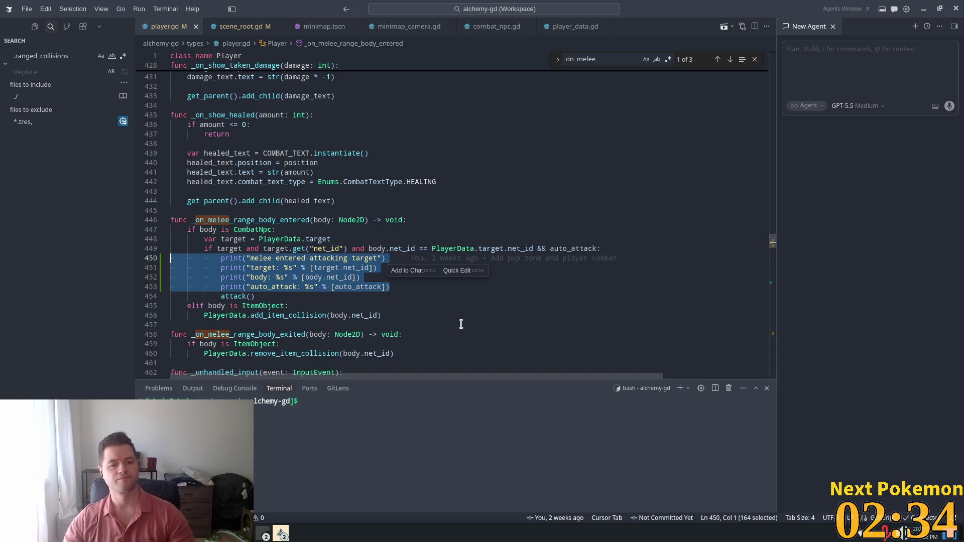
key("BackSpace")
key("BackSpace")
Step: Add a blank line after the target variable, undo a stray quote, and save player.gd
left_click(338, 239)
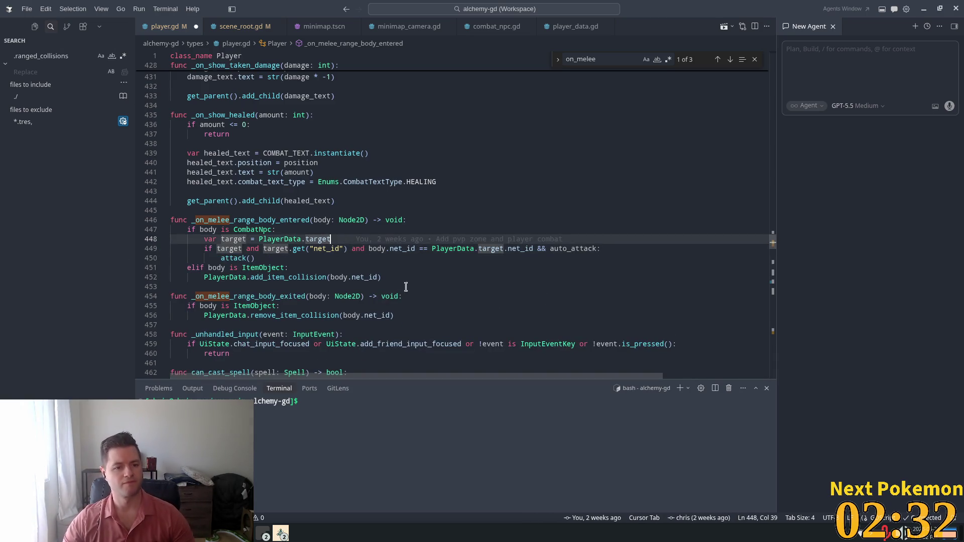
key("Return")
key("ctrl+s")
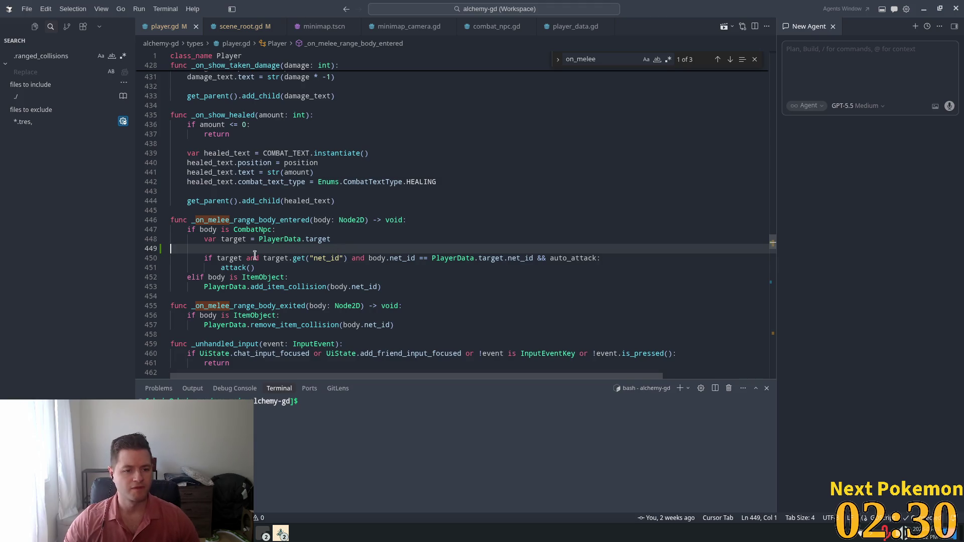
left_click(271, 269)
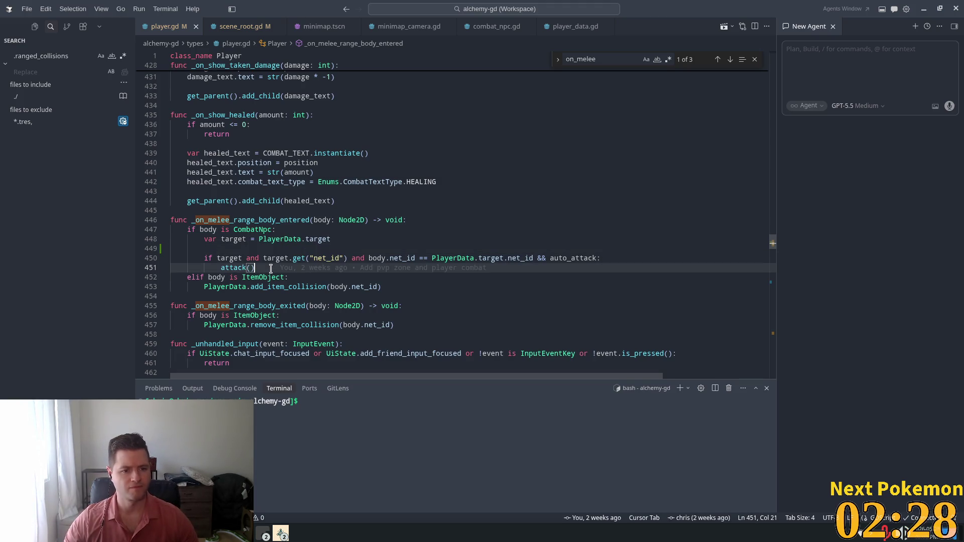
type("'")
key("Return")
type("'")
key("ctrl+z")
key("ctrl+z")
key("ctrl+z")
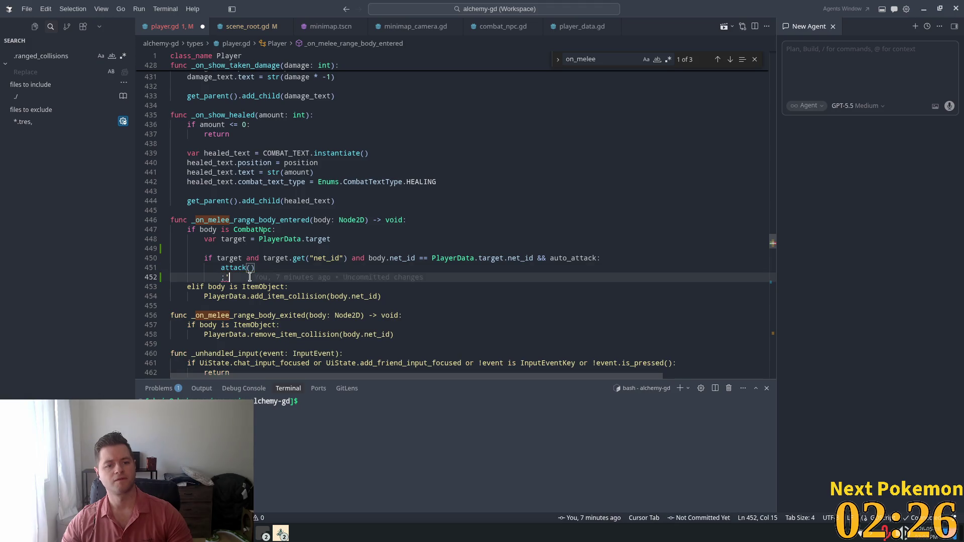
key("ctrl+s")
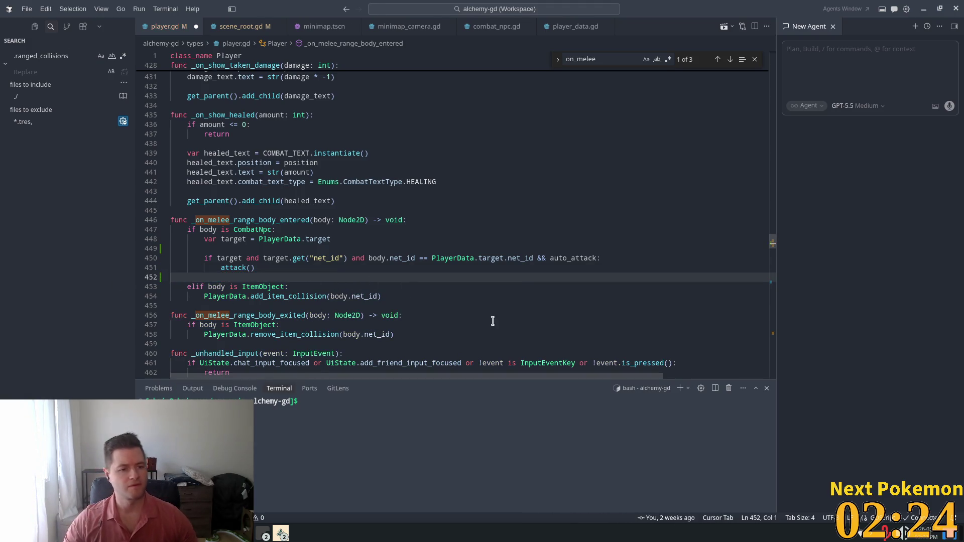
Step: Jump from the attack() call to the attack() function definition
left_click(344, 249)
scroll(301, 236, "down", 2)
left_click(221, 221)
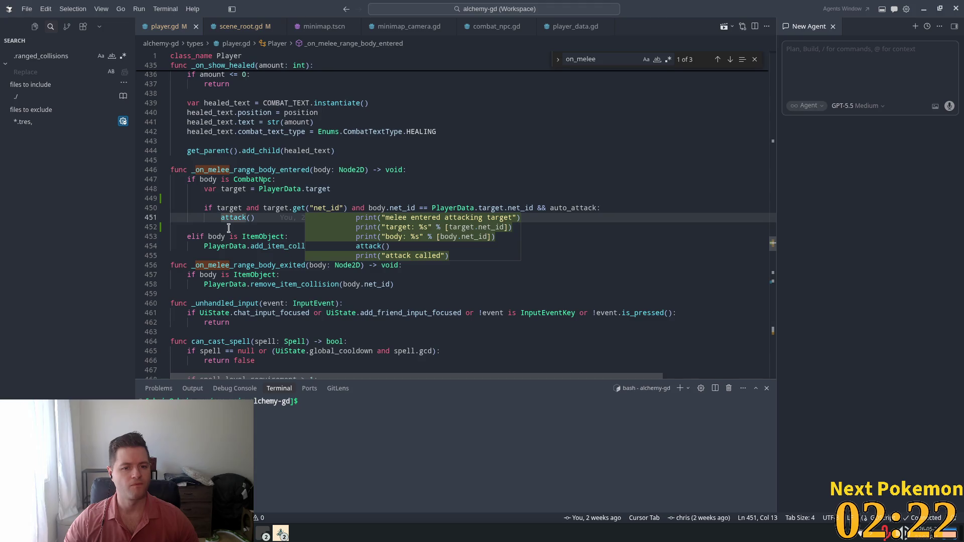
left_click(267, 199)
left_click(542, 216)
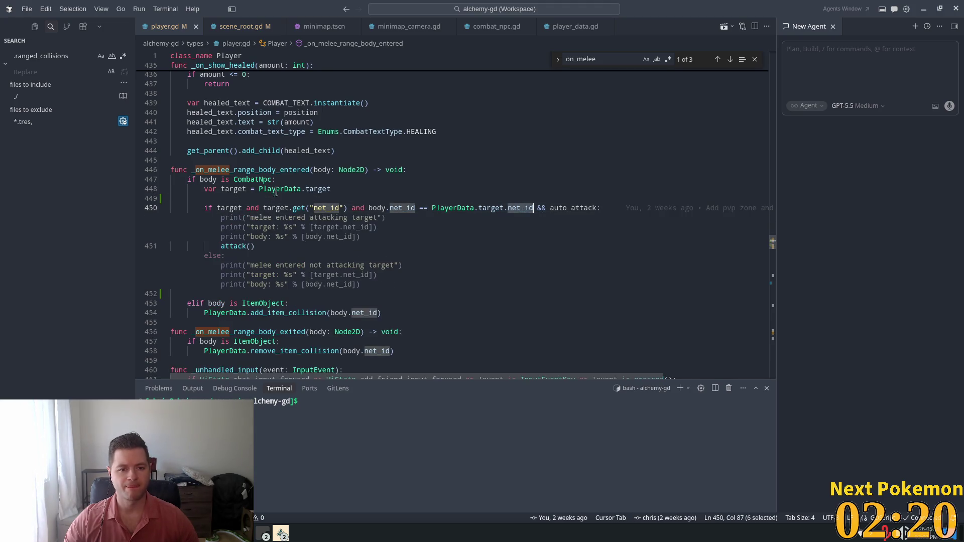
left_click(233, 217, "ctrl")
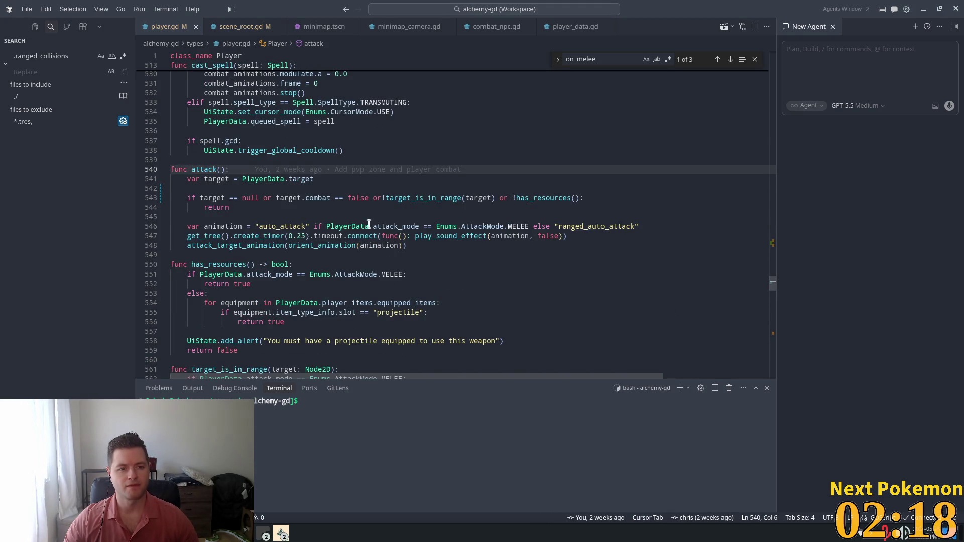
Step: Add an 'attack failed' print inside attack()'s failure branch
double_click(316, 198)
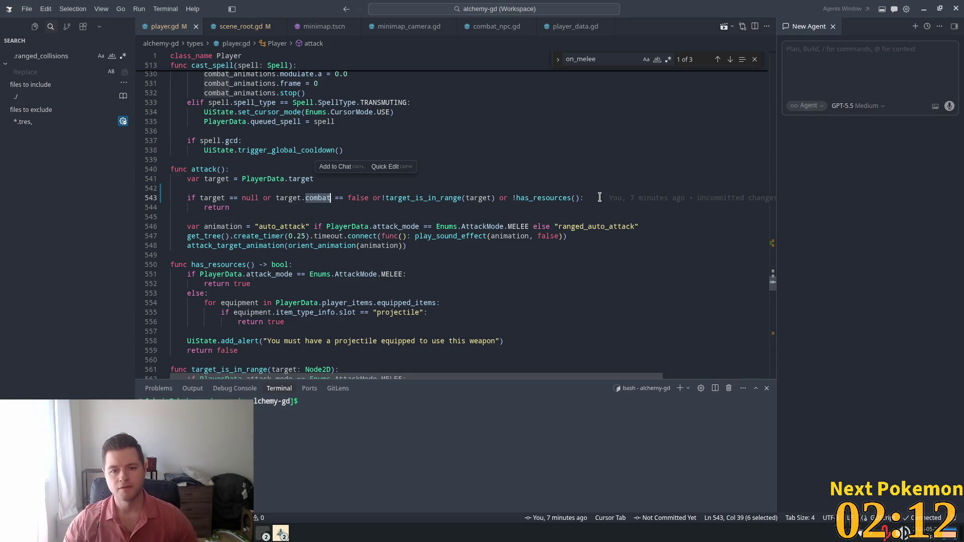
key("End")
key("Return")
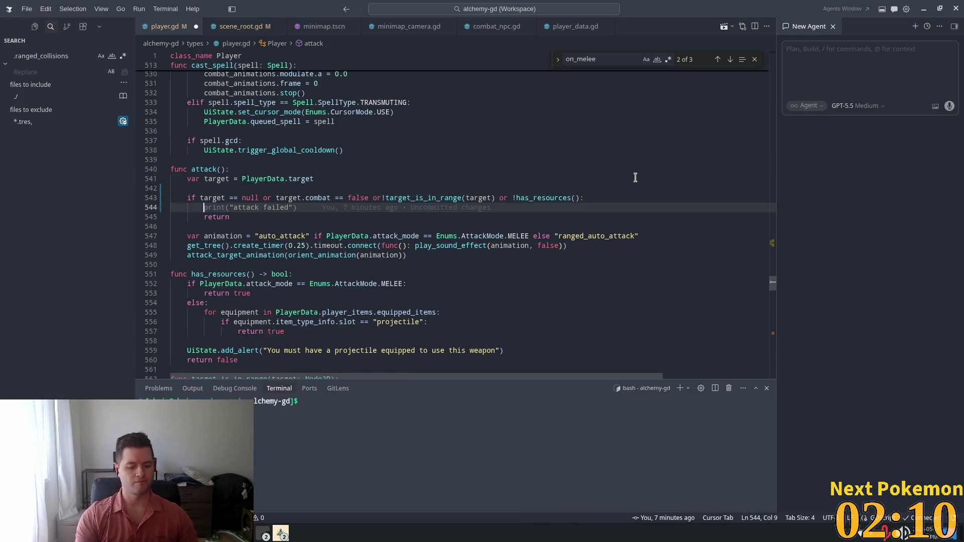
key("Tab")
left_click(356, 111)
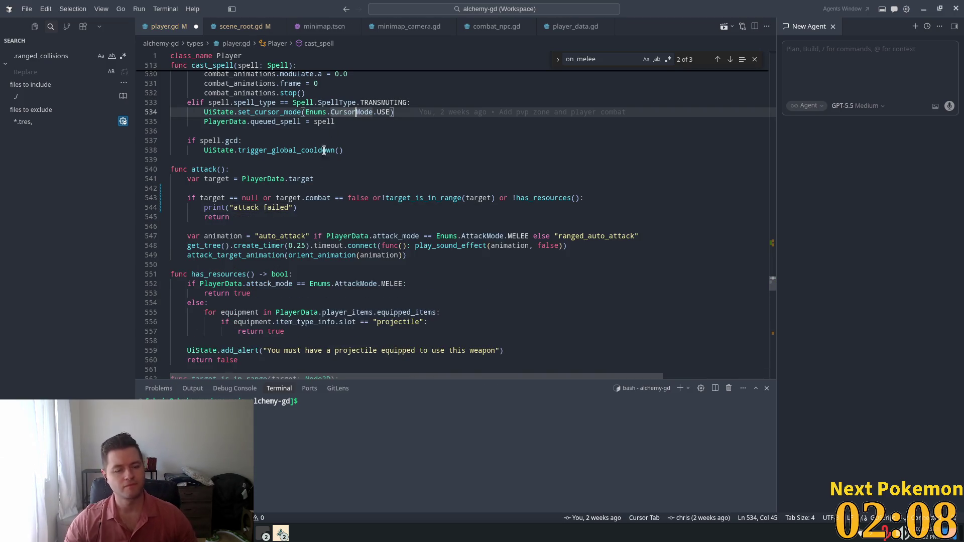
left_click(316, 211)
Step: Add prints for the target, combat, range and resources checks, then bring the Alchemy debug game forward
key("Return")
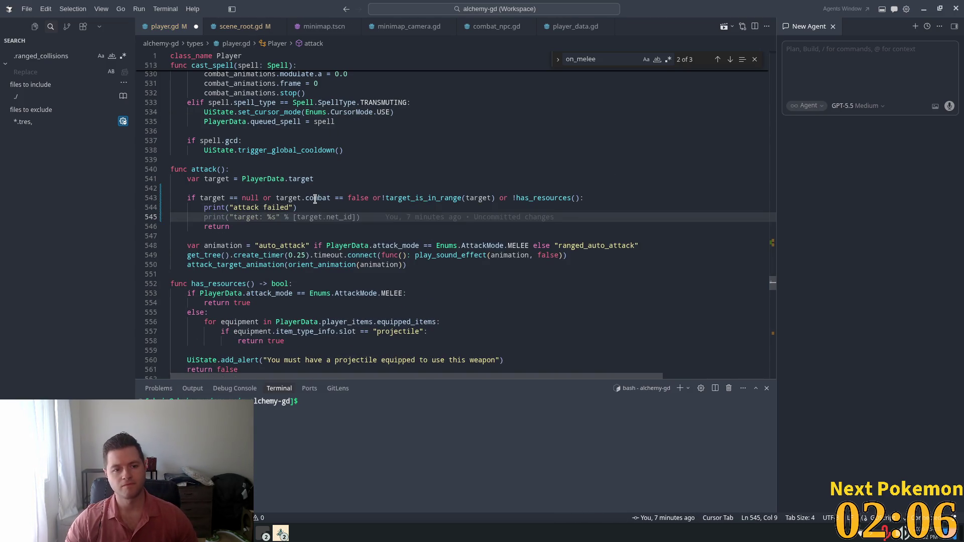
key("Tab")
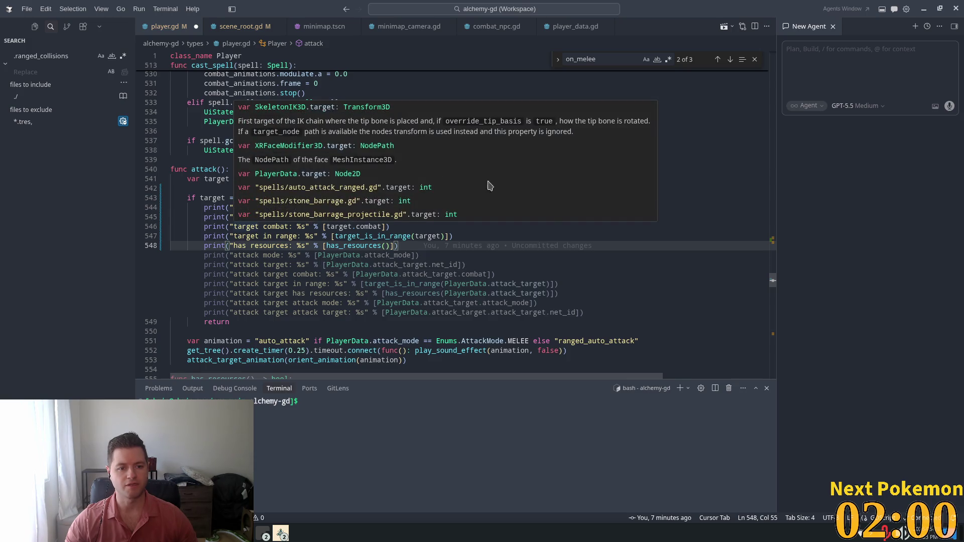
left_click(509, 172)
left_click(427, 226)
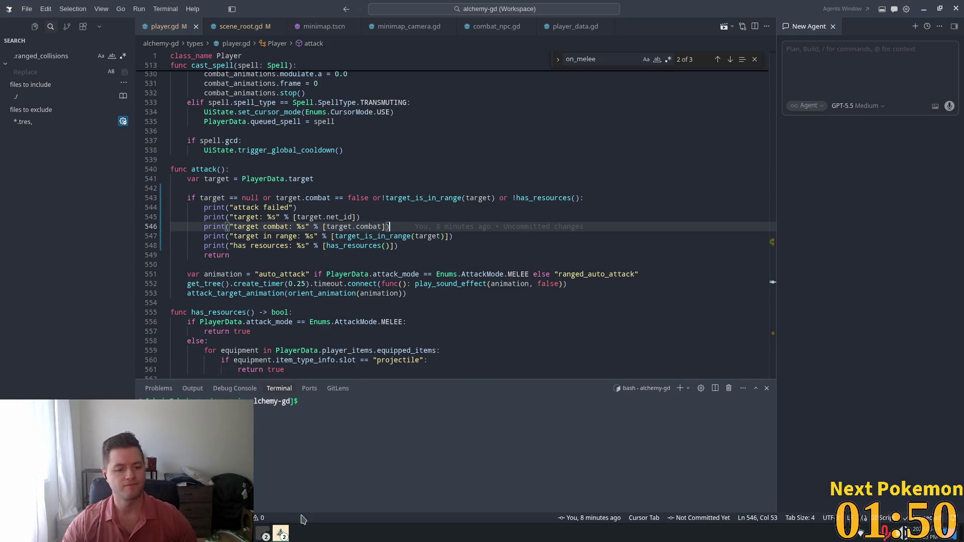
left_click(280, 533)
left_click(350, 476)
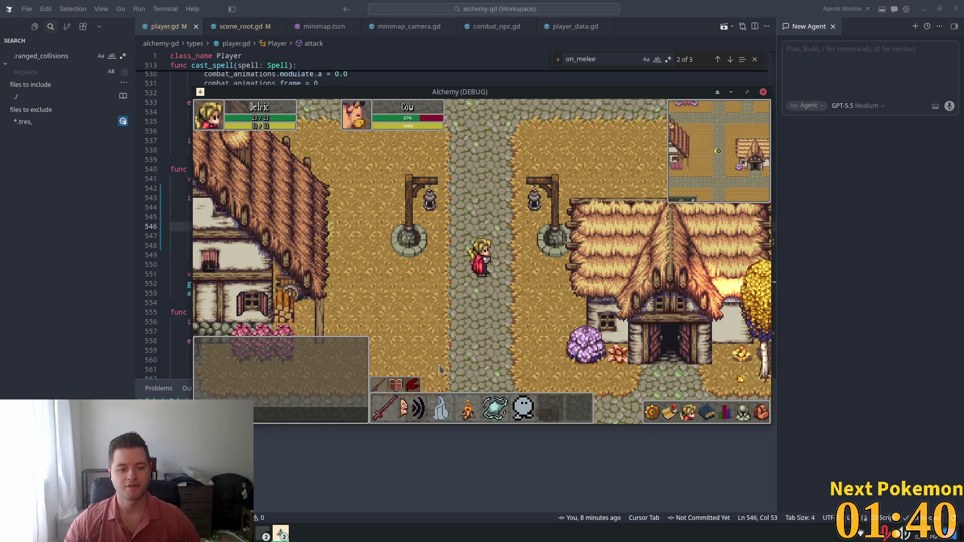
Step: Relaunch the game, move the second debug window lower right, walk the character and target the cow
key("alt+Tab")
left_click(839, 23)
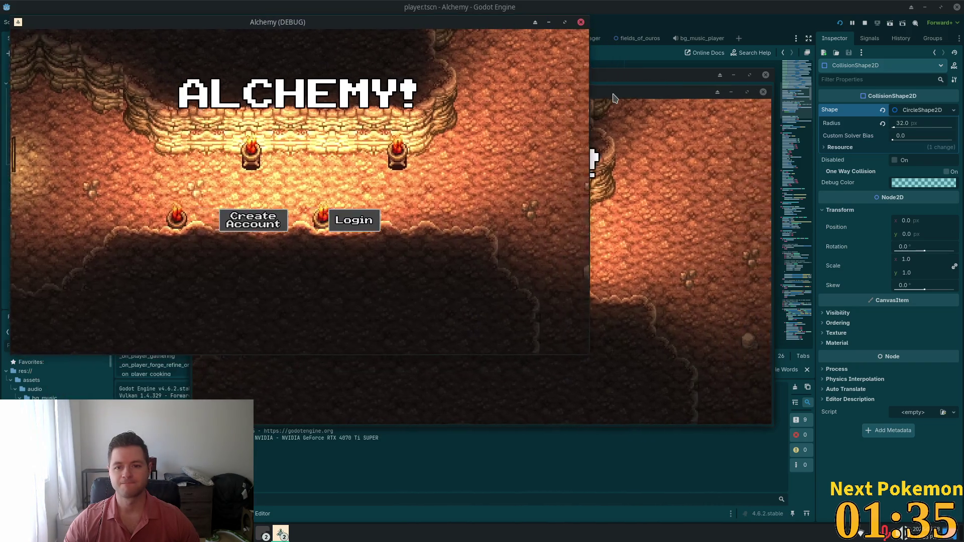
mouse_move(612, 98)
left_mouse_down()
mouse_move(621, 154)
mouse_move(683, 188)
left_mouse_up()
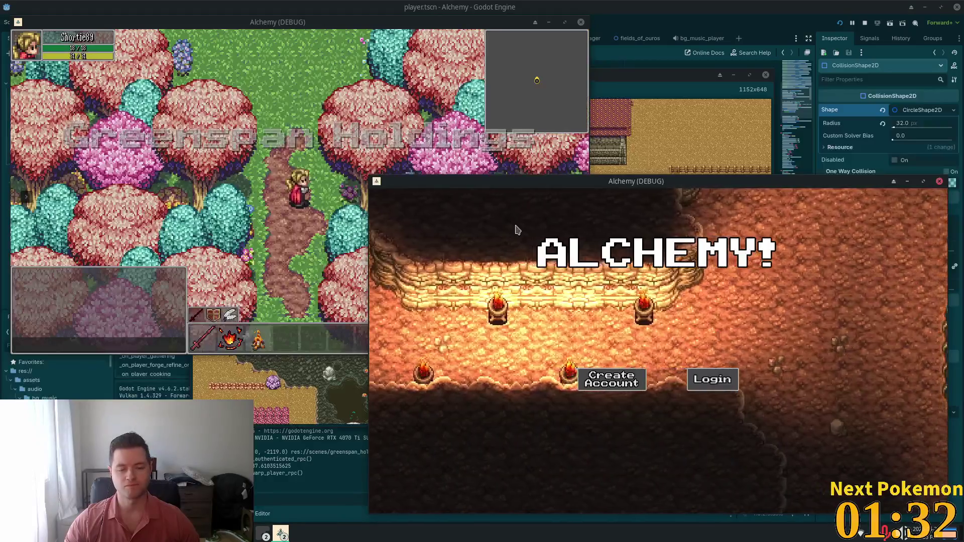
key("d")
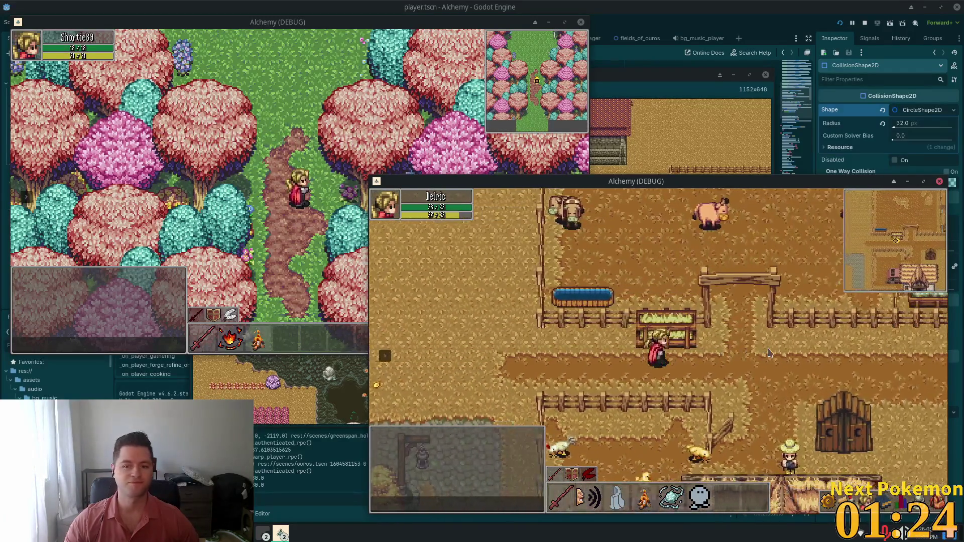
left_click(652, 283)
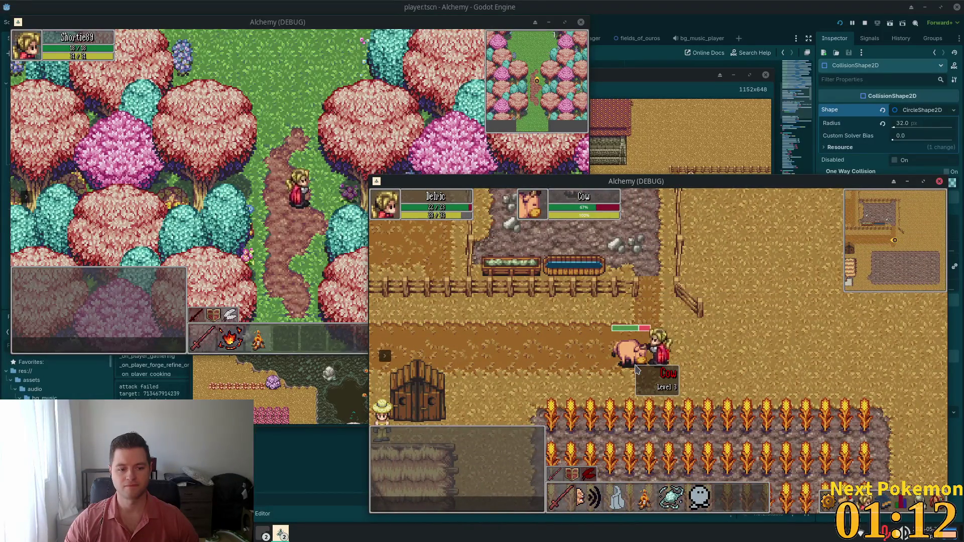
Step: Step beside the cow, attack it, then walk the character left across the farm
left_click(690, 343)
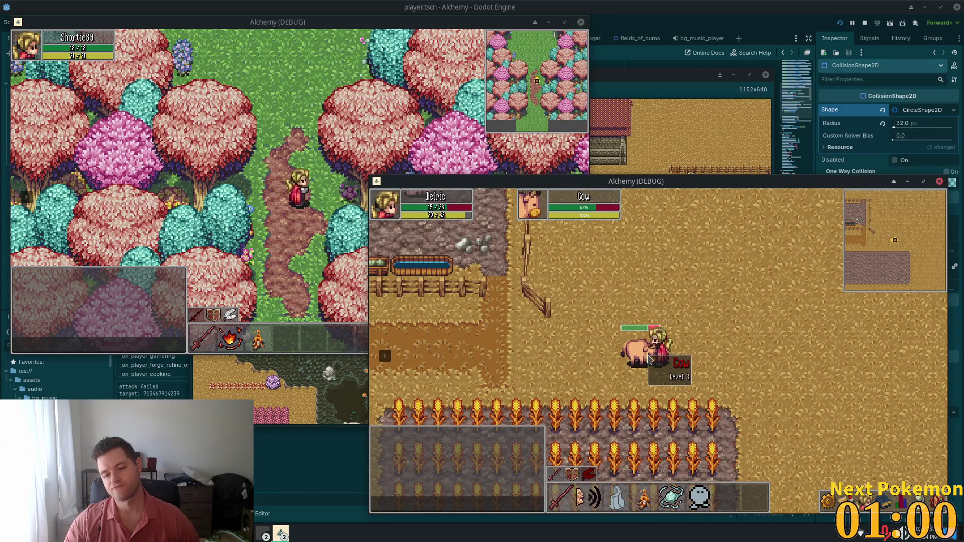
left_click(662, 370)
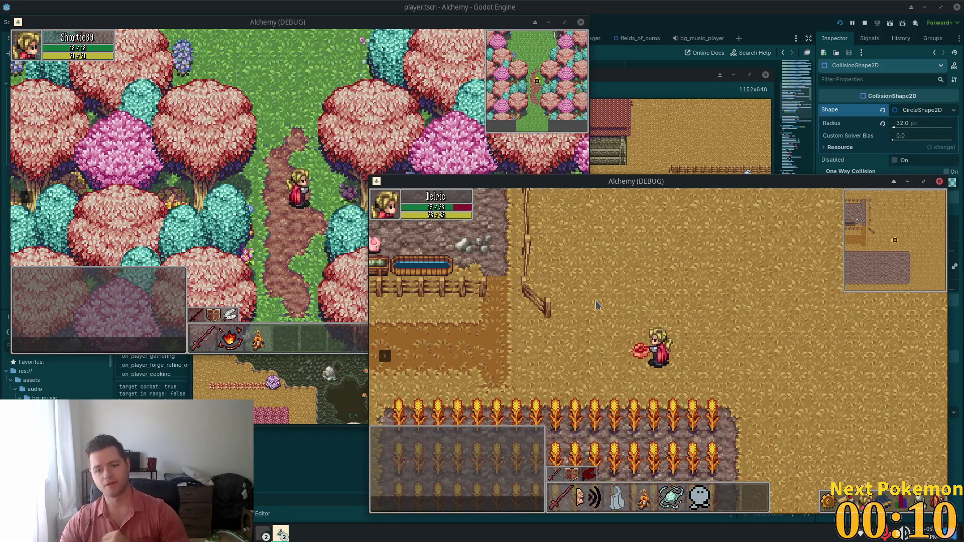
key("a")
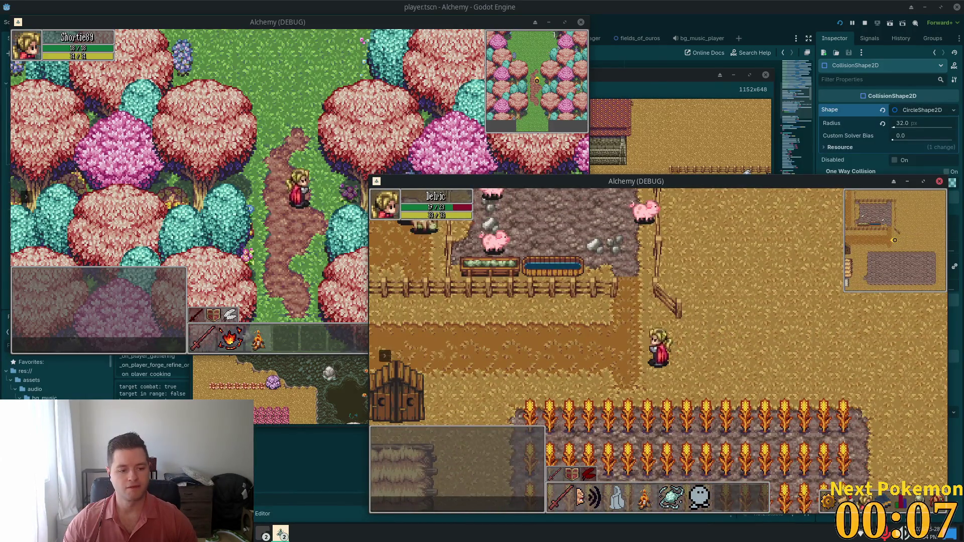
Step: In the alchemy-todo notes, add blank lines after the 'Add rabbits' TODO item
key("alt+Tab")
left_click(283, 325)
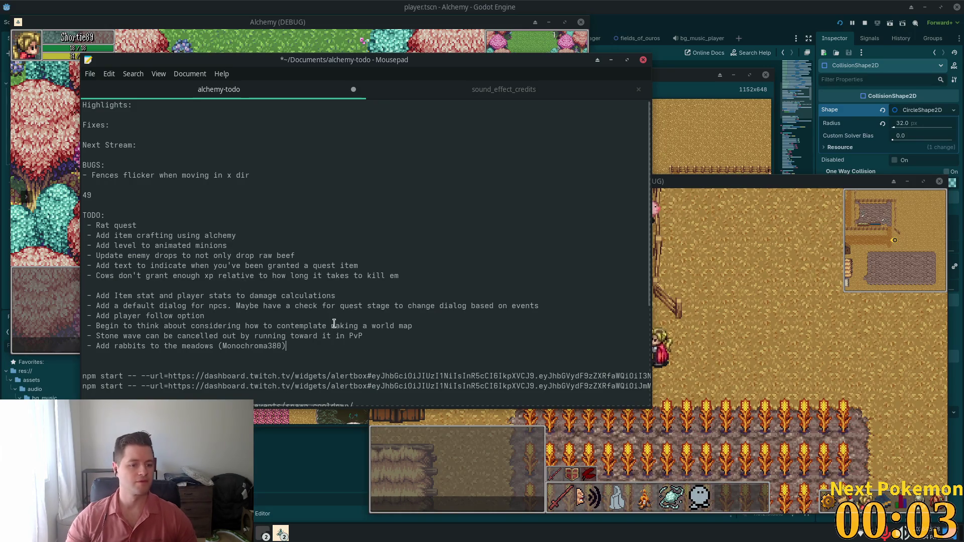
left_click(286, 346)
key("Return")
key("Return")
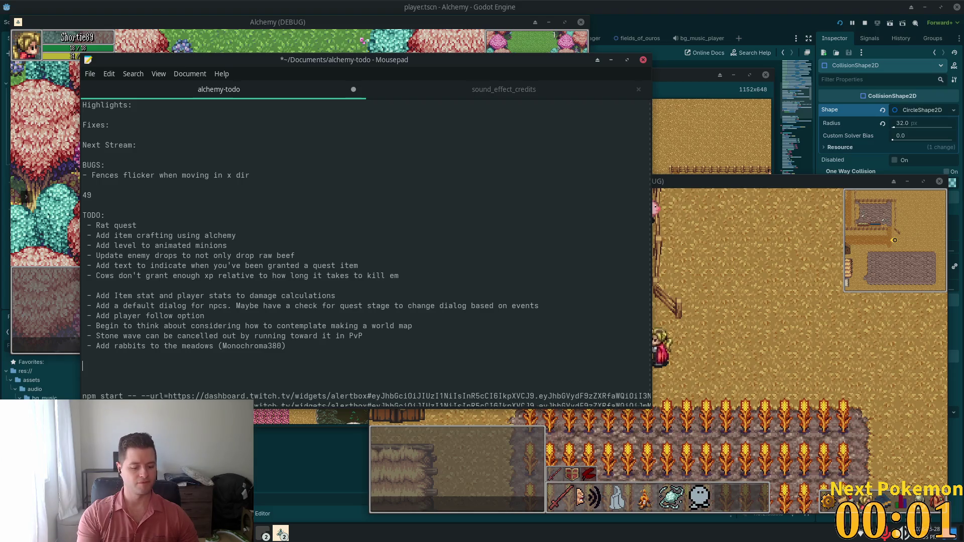
Step: Copy 'Fences flicker when moving in x dir' under Fixes as a dash list item
key("BackSpace")
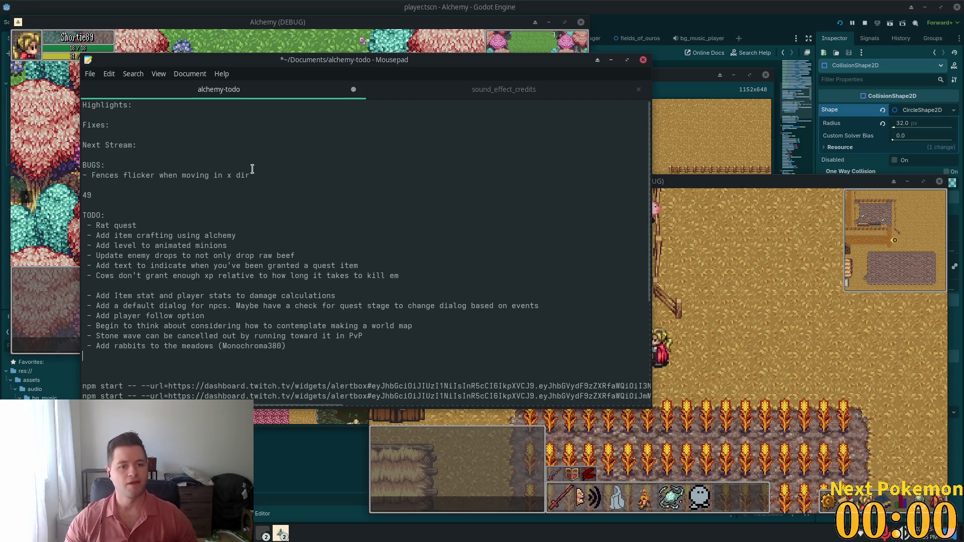
left_click_drag(250, 176, 85, 176)
left_click(264, 183)
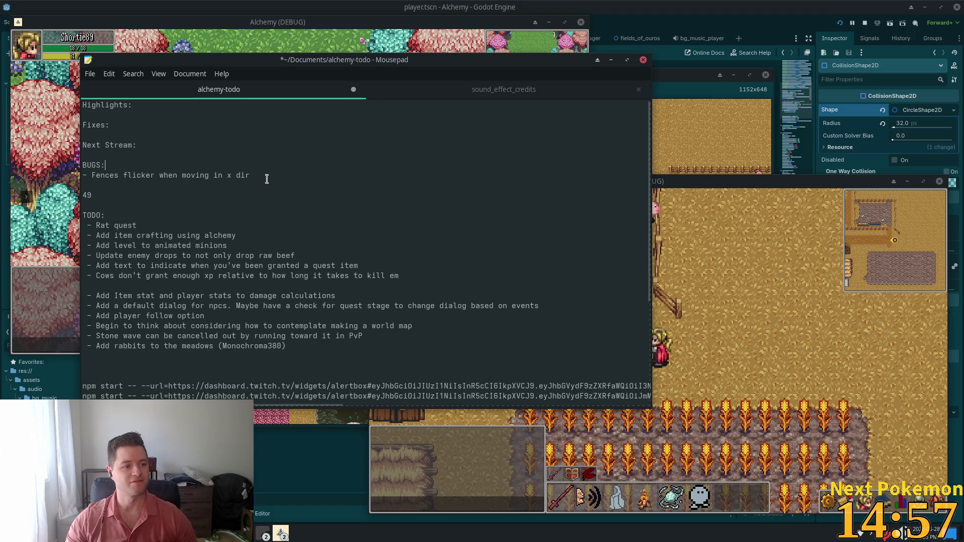
key("shift+Left")
left_click_drag(249, 176, 92, 176)
key("ctrl+c")
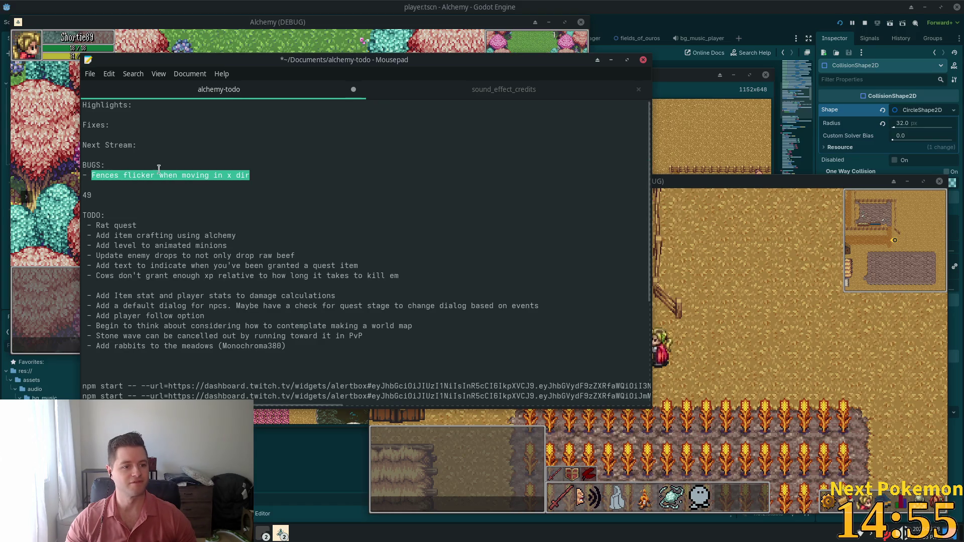
left_click(133, 125)
key("Return")
key("ctrl+v")
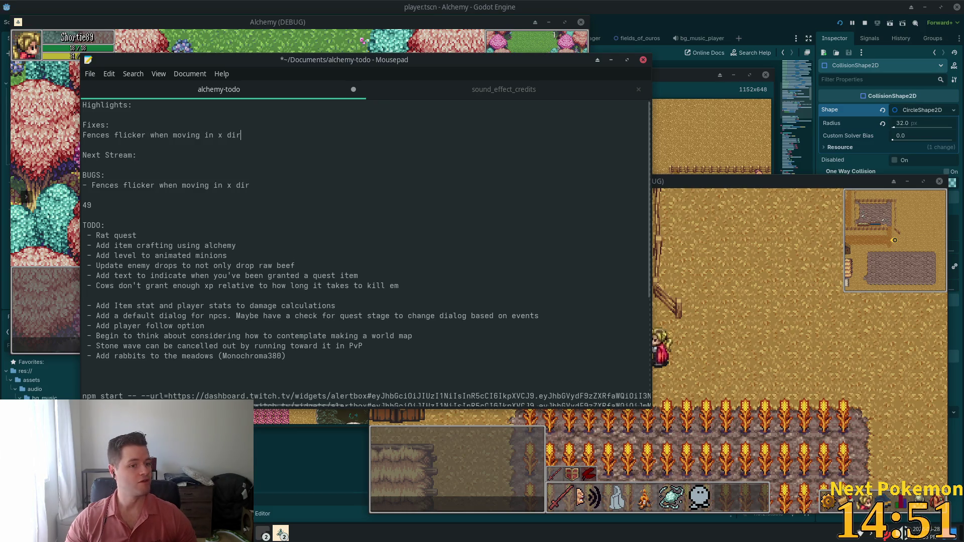
key("Home")
type("-")
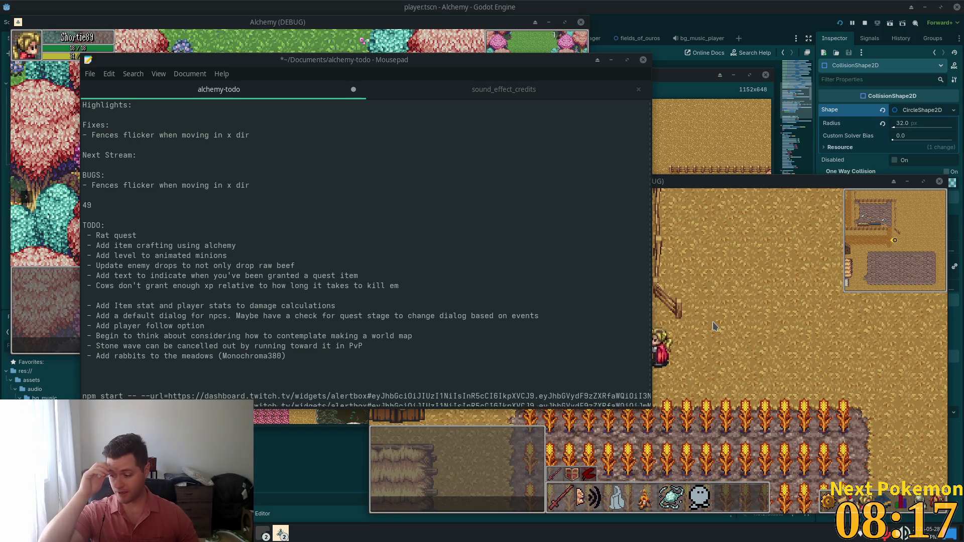
Step: Bring Cursor back to the front showing player.gd's attack() function
left_click(622, 23)
Step: Delete the five 'attack failed' debug print lines from attack()
key("alt+Tab")
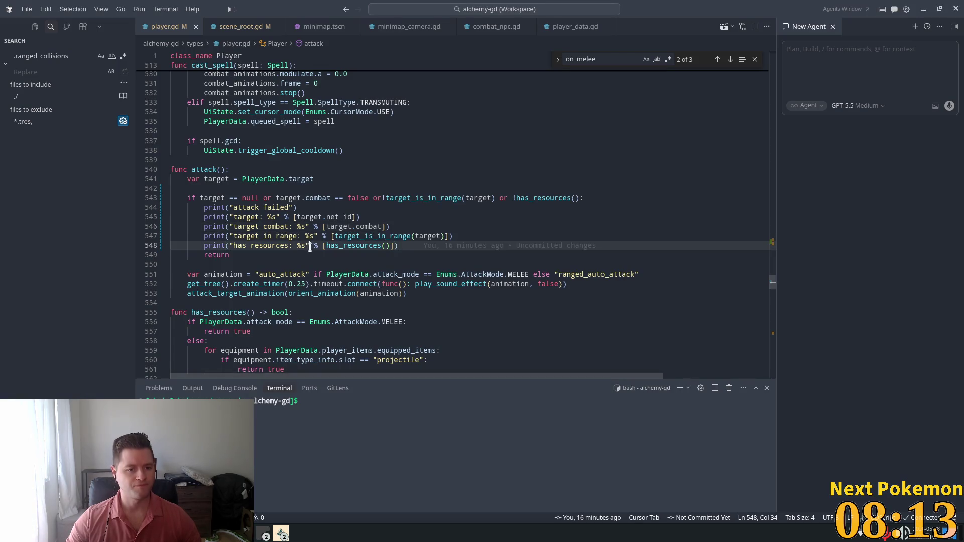
left_click(400, 249)
key("shift+Up")
key("shift+Up")
key("shift+Up")
key("shift+End")
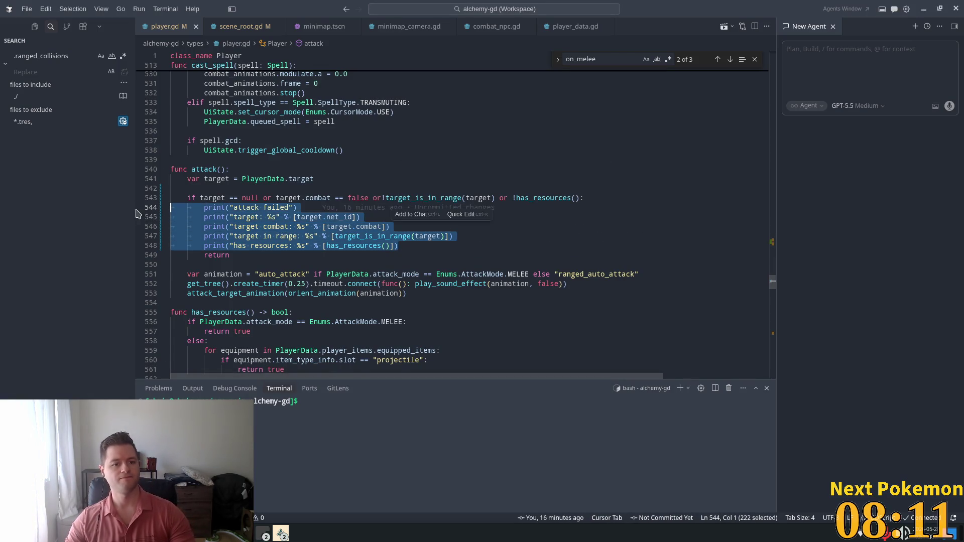
key("BackSpace")
Step: Open a new line before the target check and start declaring 'var melee_colliding'
left_click(516, 217)
left_click(268, 198)
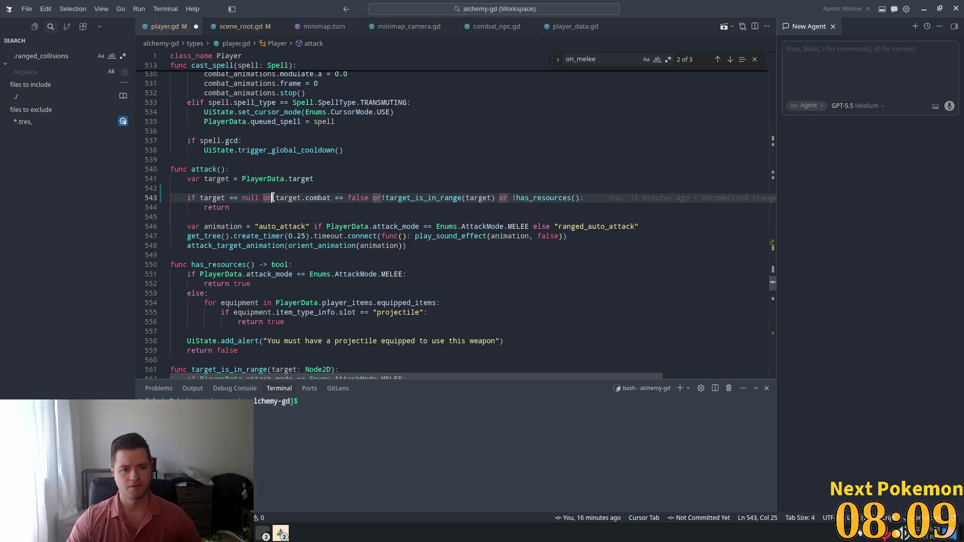
left_click(309, 176)
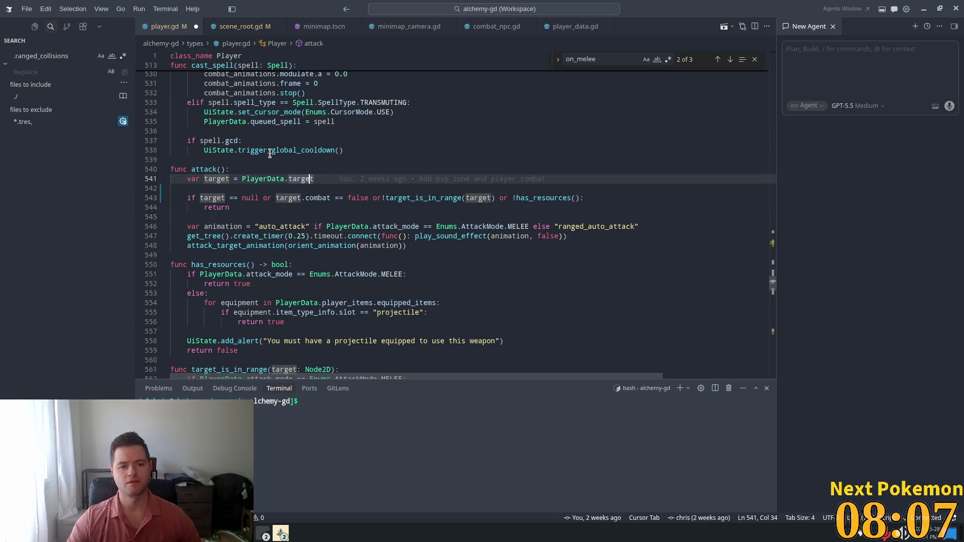
left_click(329, 181)
key("Down")
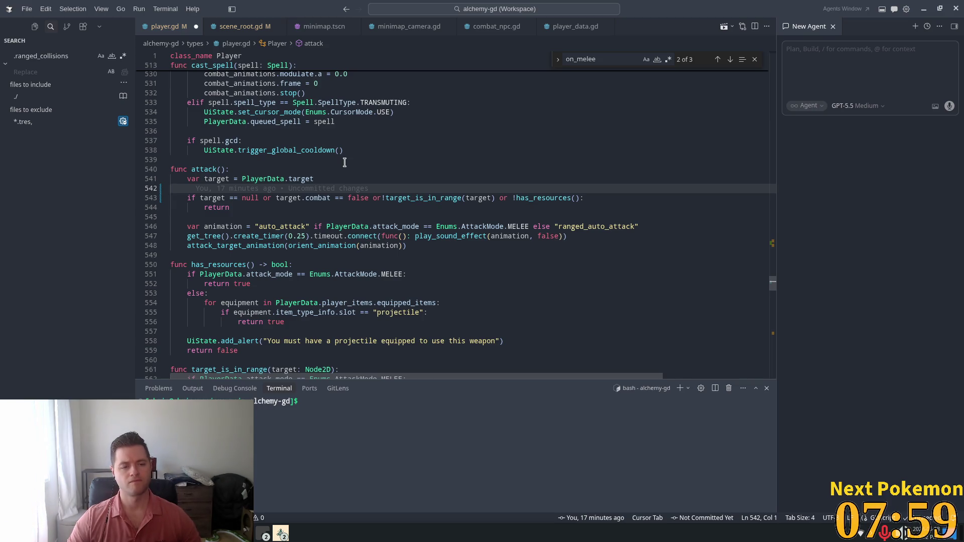
key("Return")
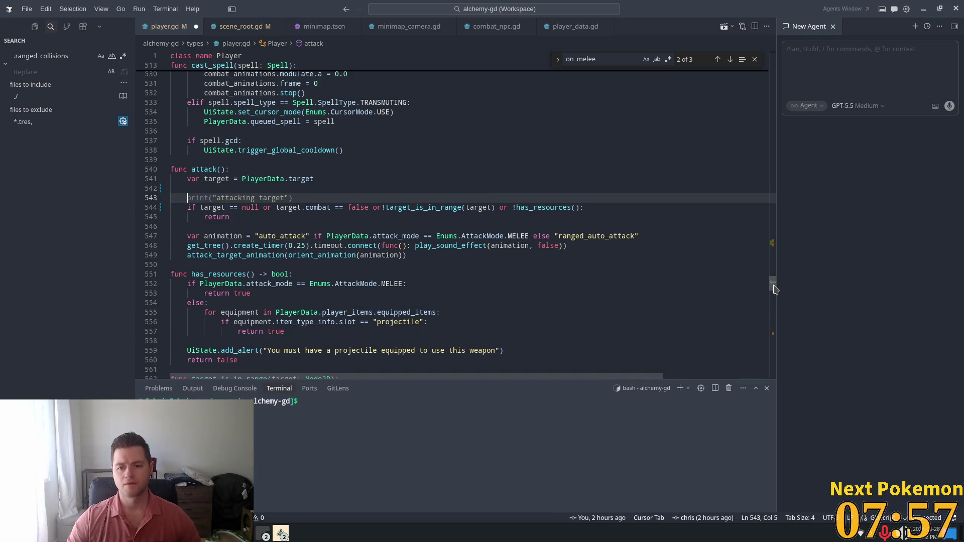
mouse_move(772, 283)
left_mouse_down()
mouse_move(781, 45)
mouse_move(774, 103)
left_mouse_up()
scroll(542, 167, "down", 15)
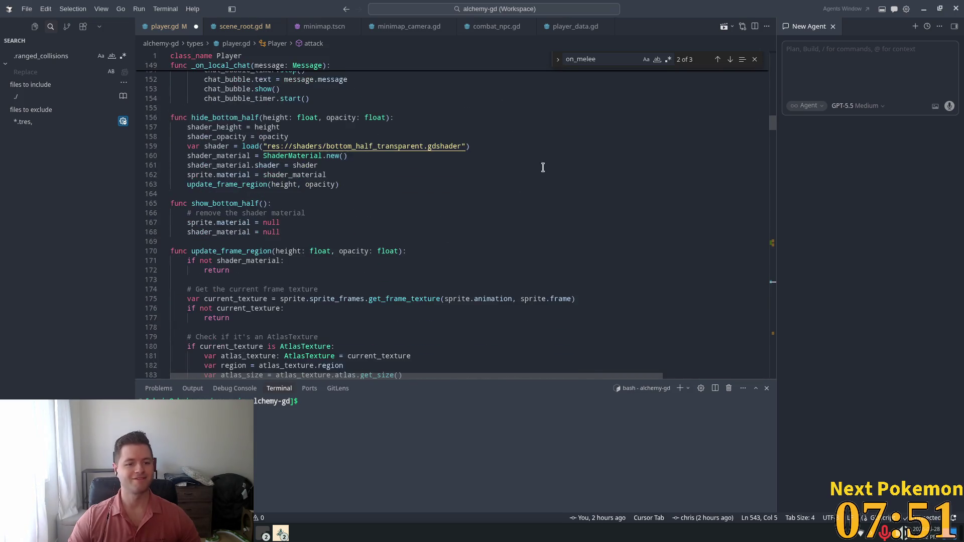
type("var ")
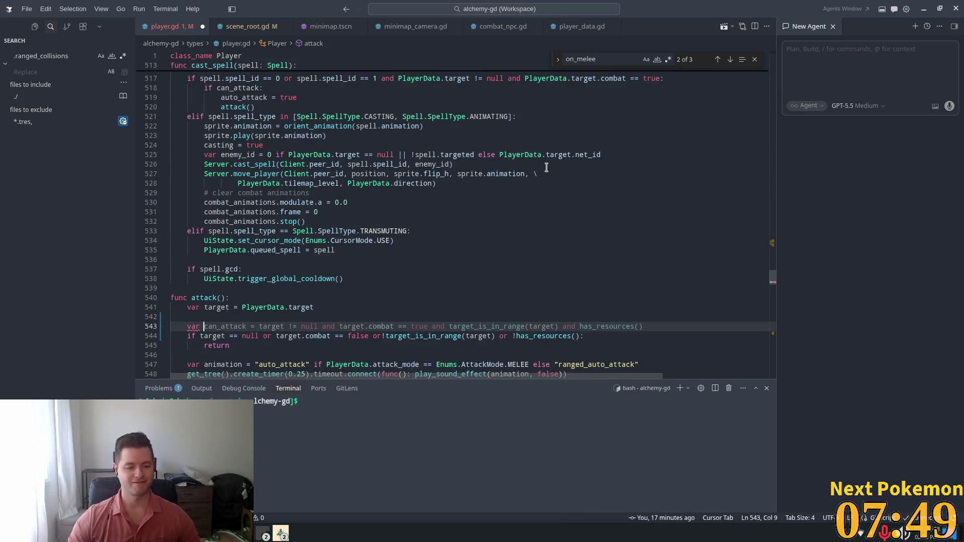
type("melee")
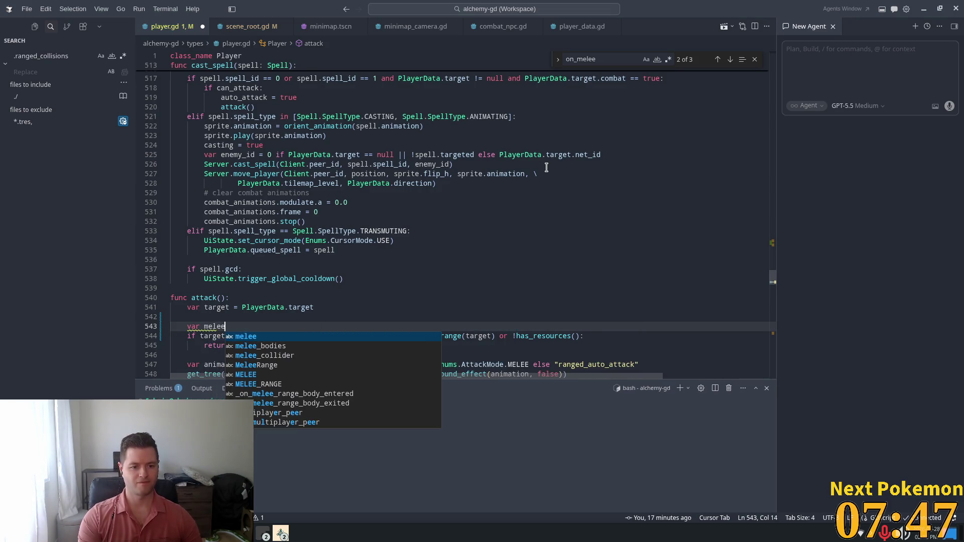
type("_collidin")
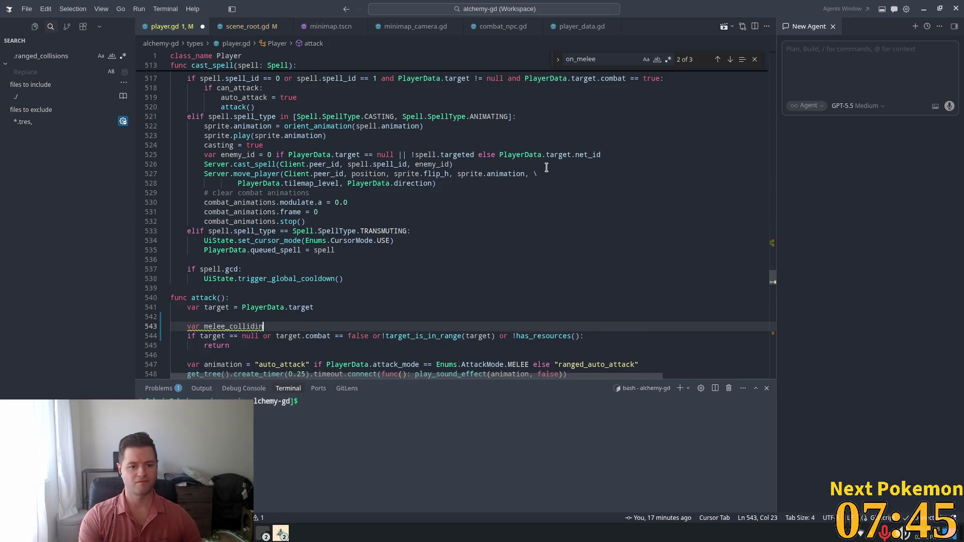
type("g")
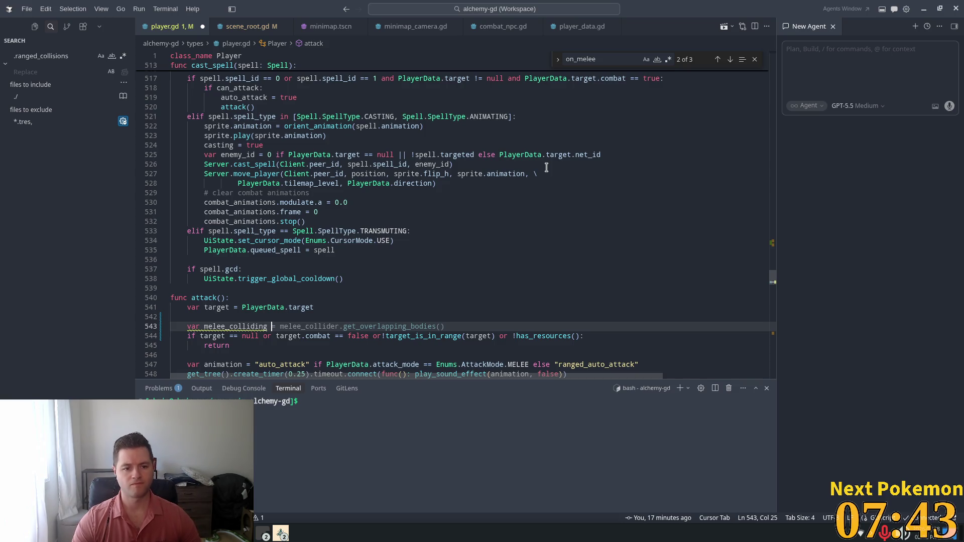
Step: Assign melee_colliding from the collider's get_overlapping_bodies(), rejecting the extra suggested lines
key("Tab")
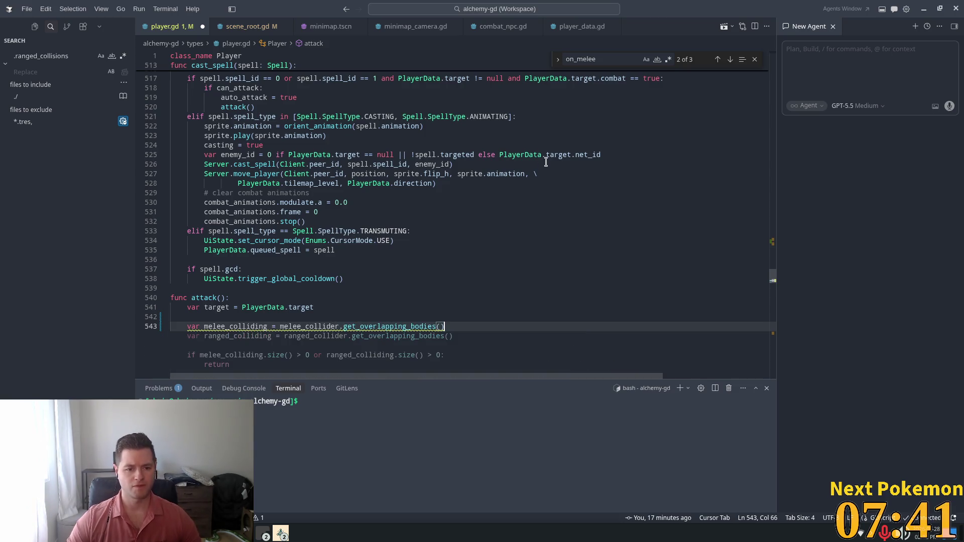
scroll(503, 143, "down", 4)
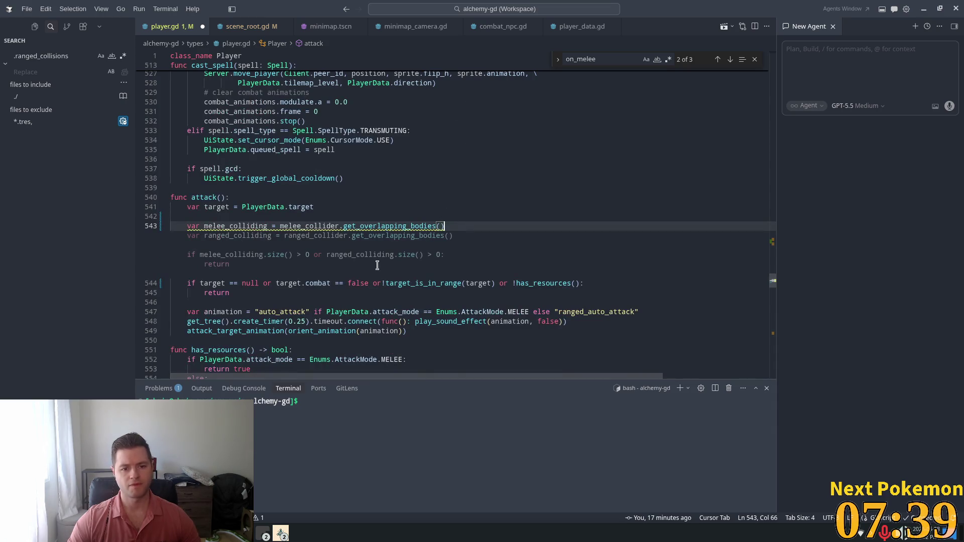
left_click(276, 206)
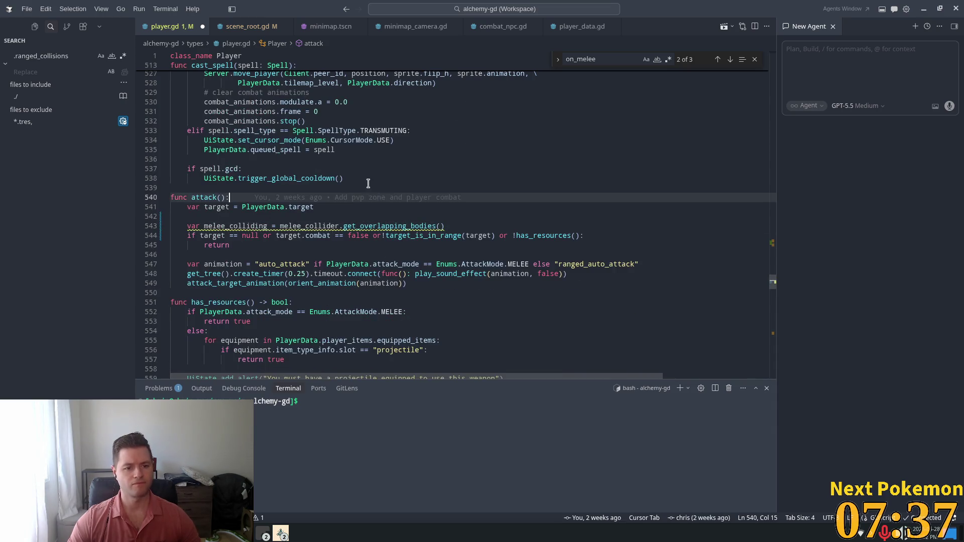
left_click_drag(445, 226, 166, 228)
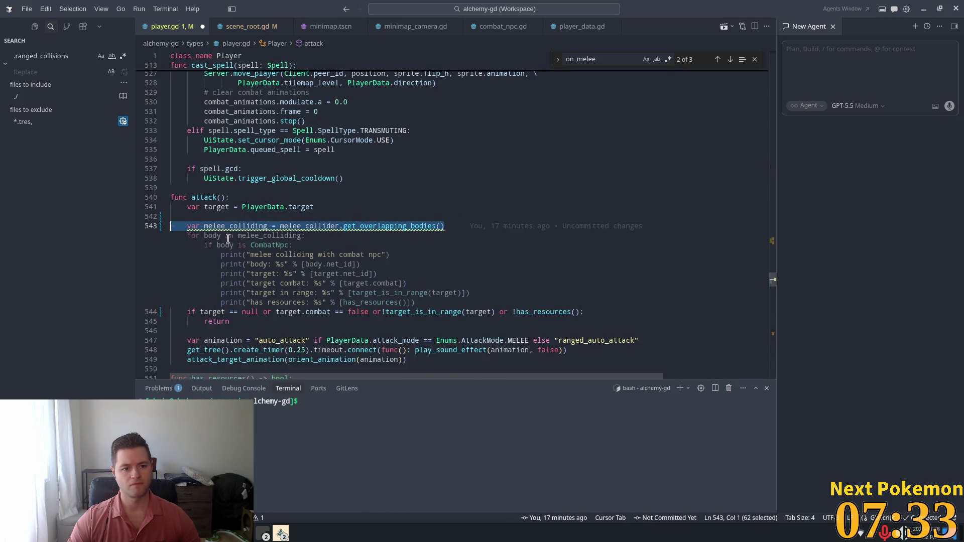
key("End")
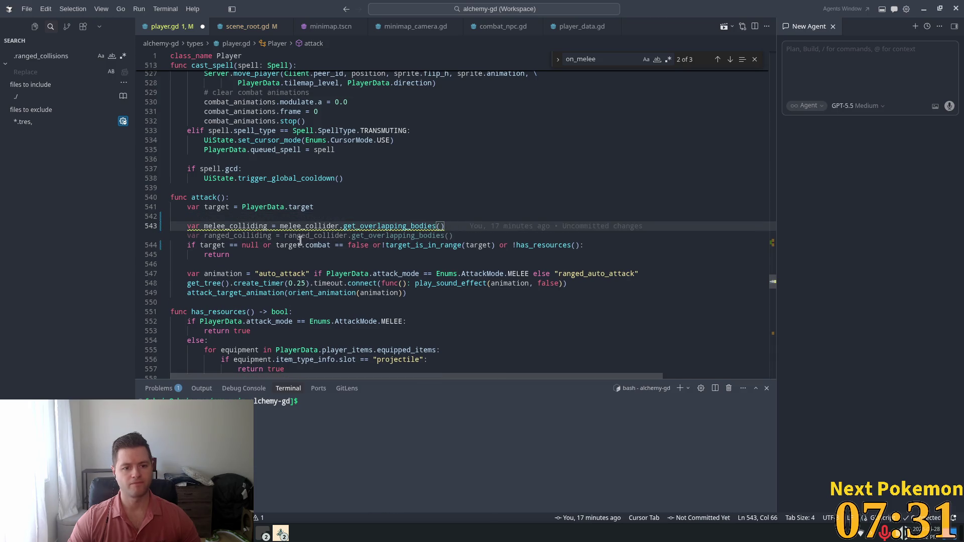
left_click(325, 226)
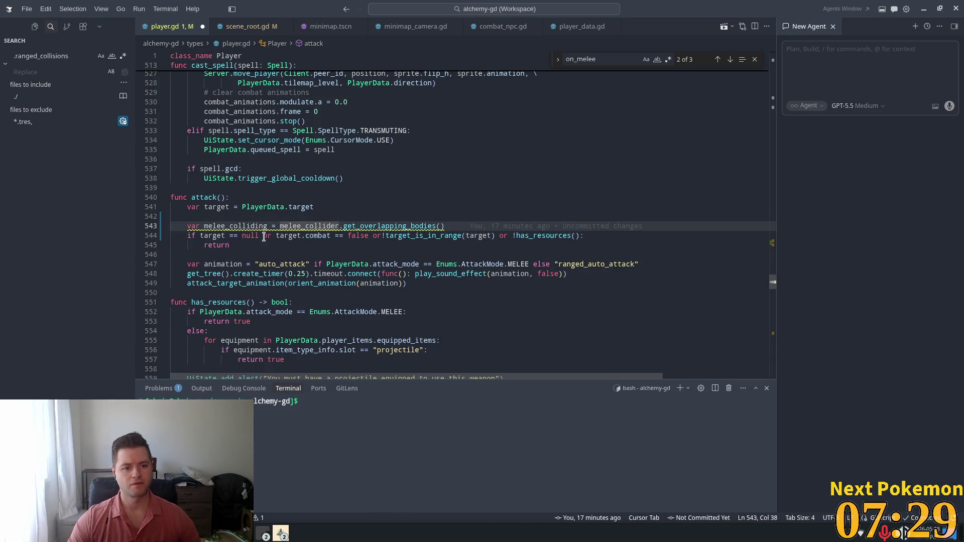
Step: Replace target_is_in_range(target) in the condition with 'target in melee_colliding'
left_click(441, 235)
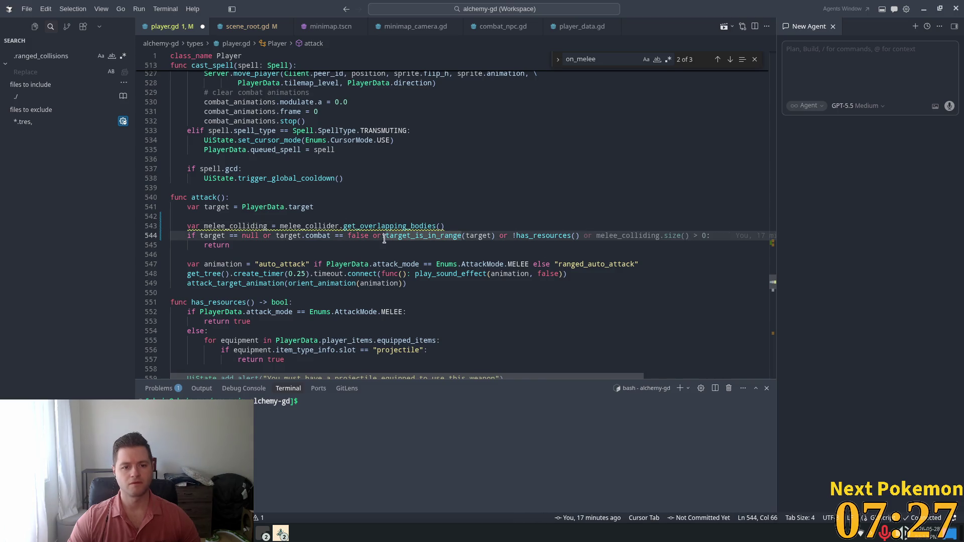
key("Tab")
key("Tab")
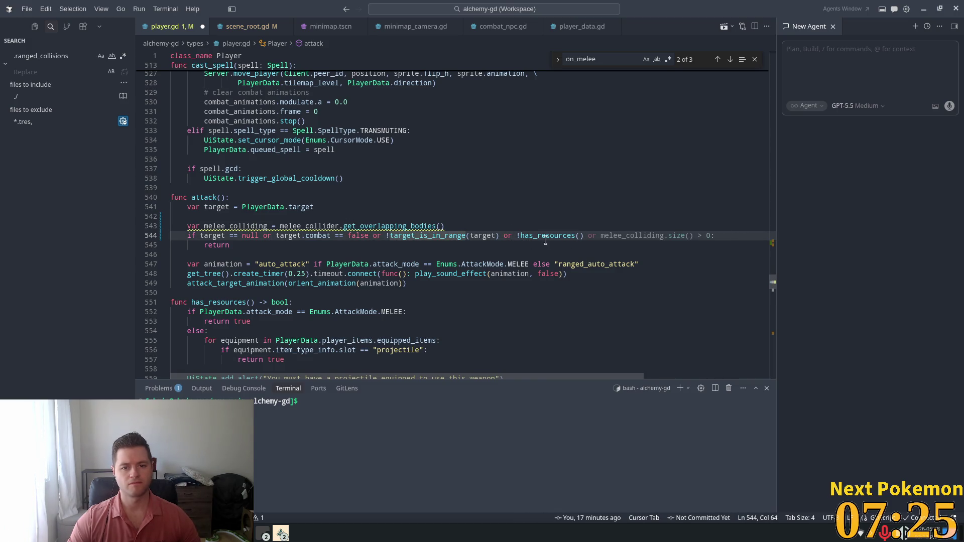
left_click(582, 235)
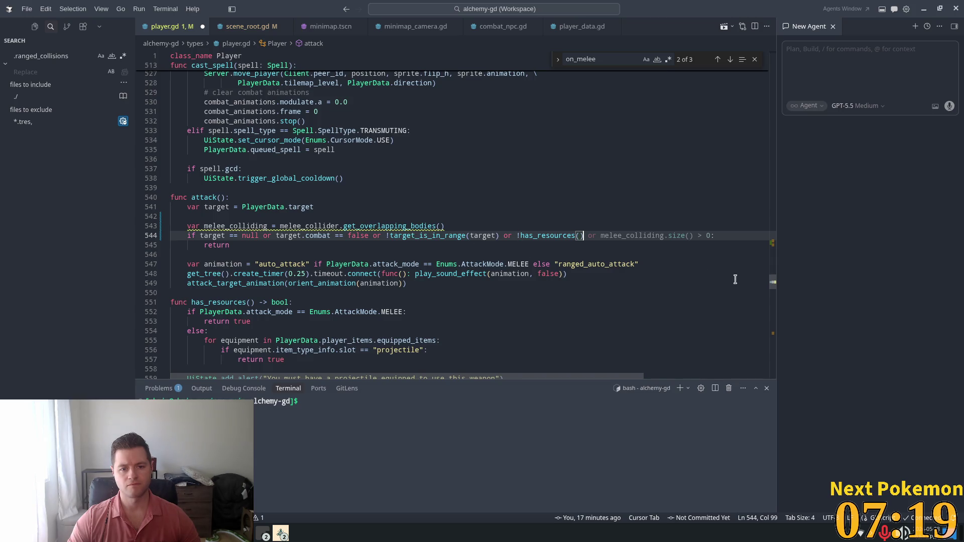
key("ctrl+shift+Left")
key("ctrl+shift+Left")
key("ctrl+shift+Left")
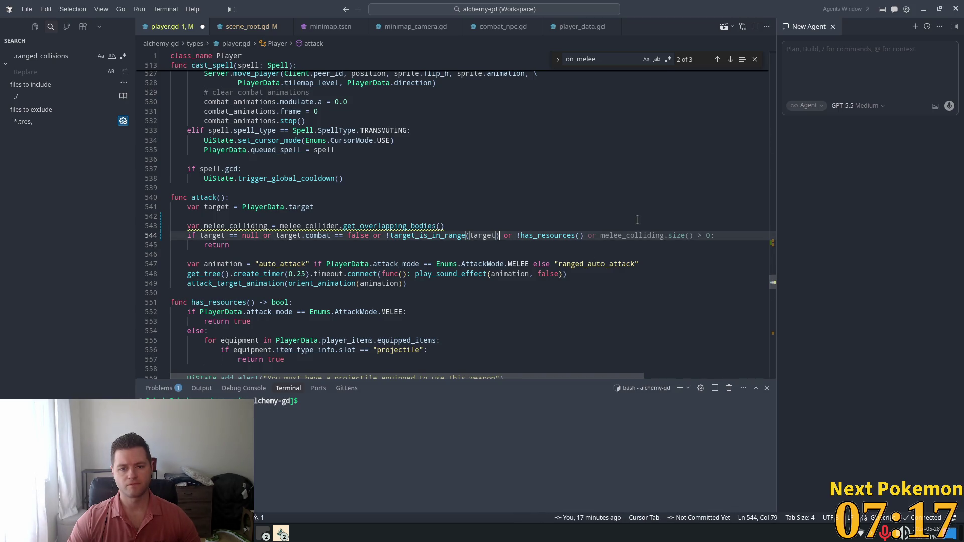
key("shift+Right")
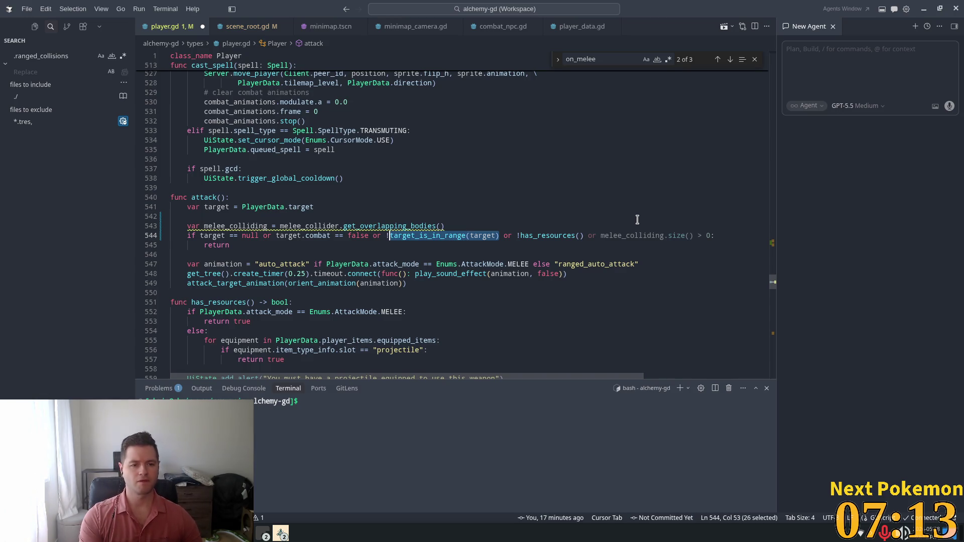
type("target")
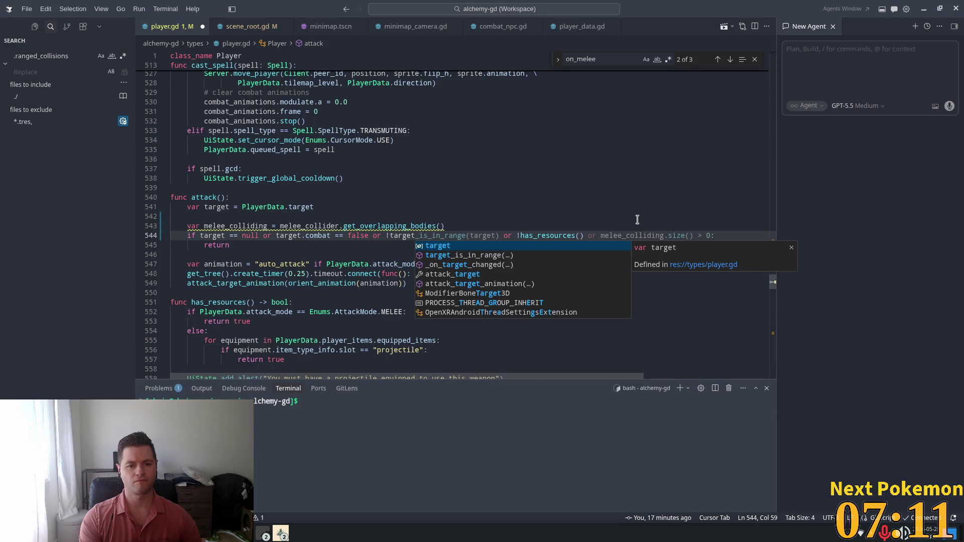
type(" in")
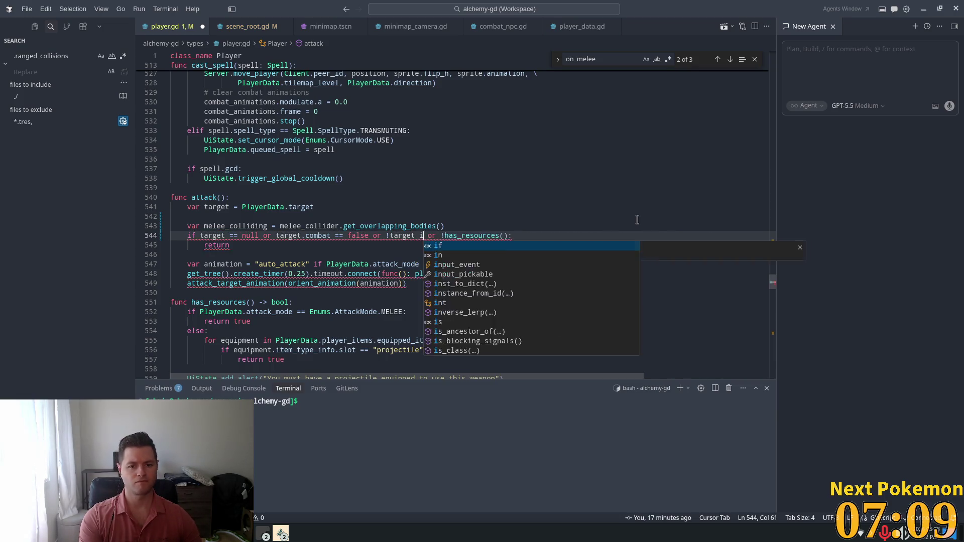
key("Tab")
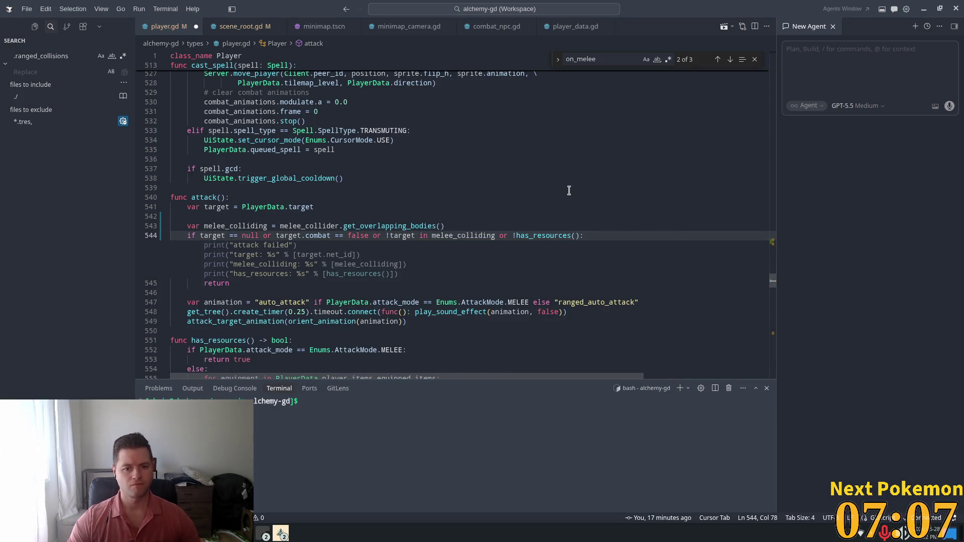
Step: Change the check to !melee_colliding.has(target) and save player.gd
key("Up")
key("Up")
key("Up")
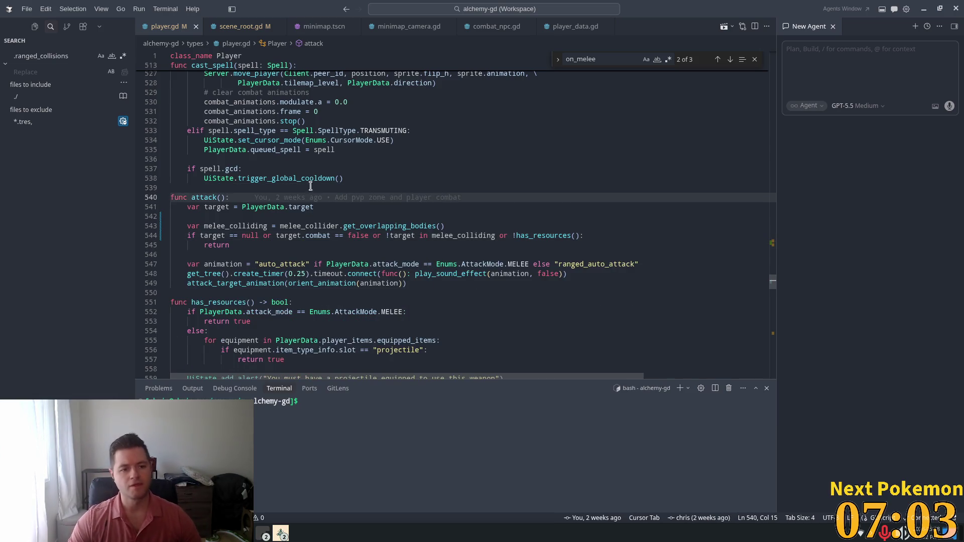
mouse_move(311, 205)
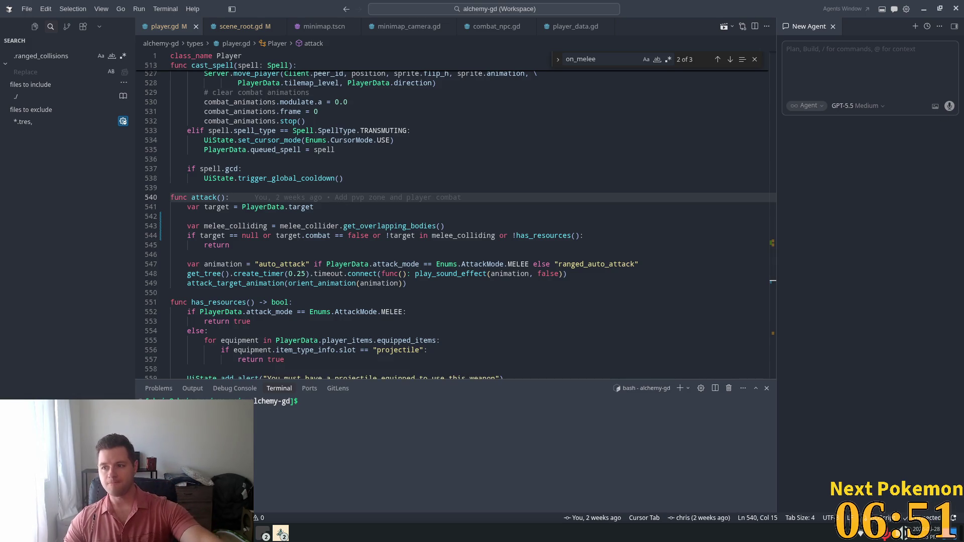
double_click(224, 226)
double_click(467, 236)
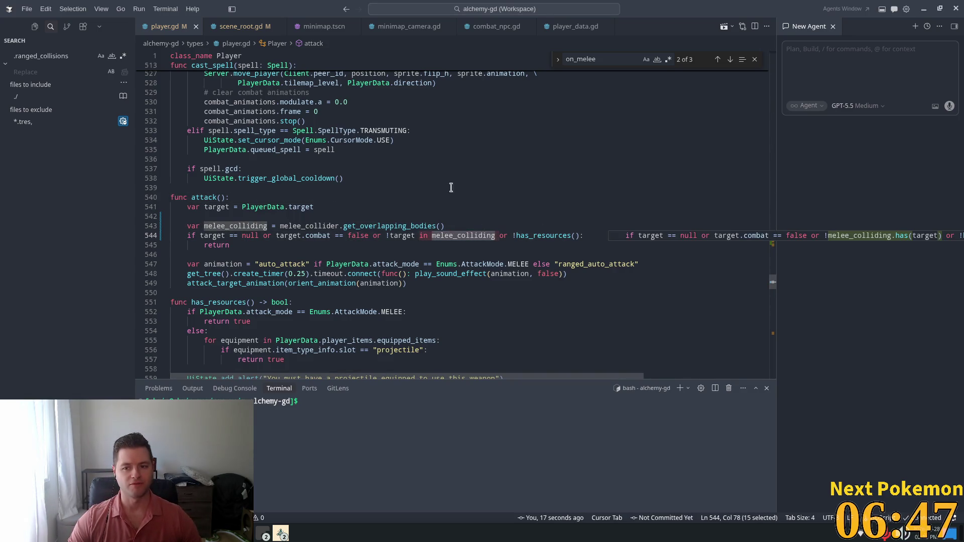
key("Tab")
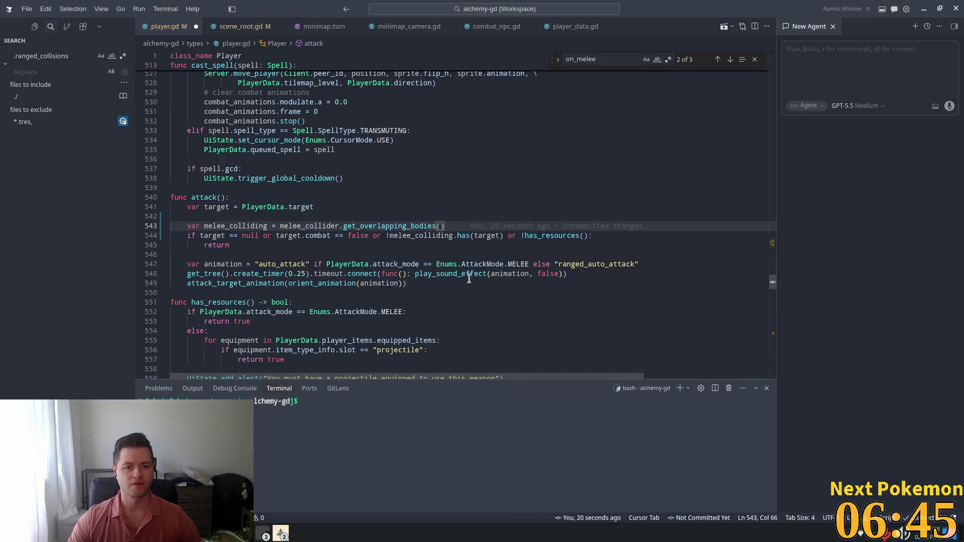
key("ctrl+s")
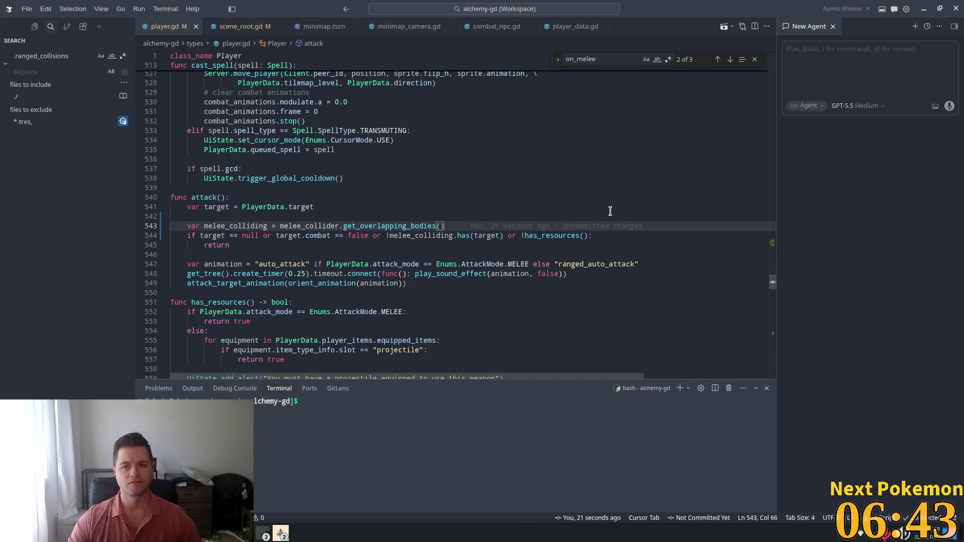
key("alt+Tab")
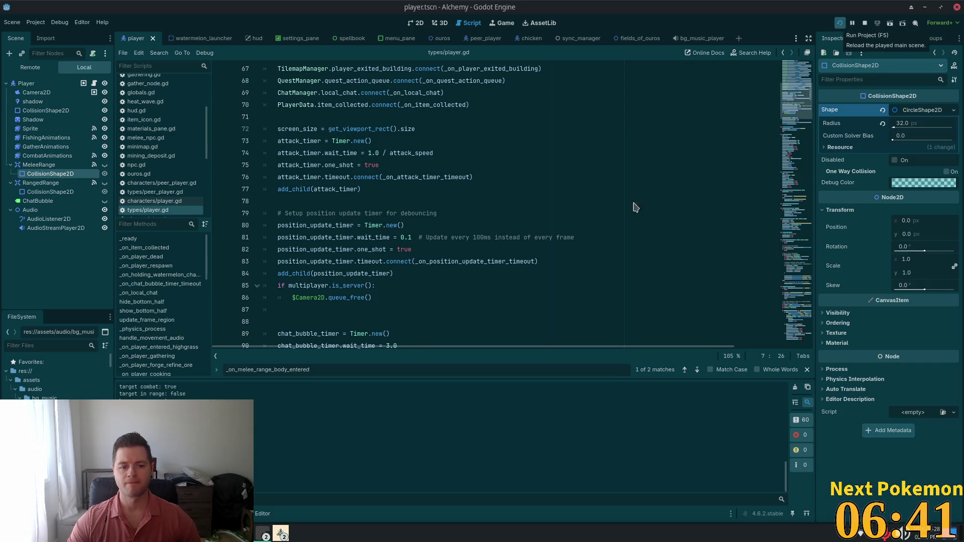
key("alt+Tab")
left_click(593, 235)
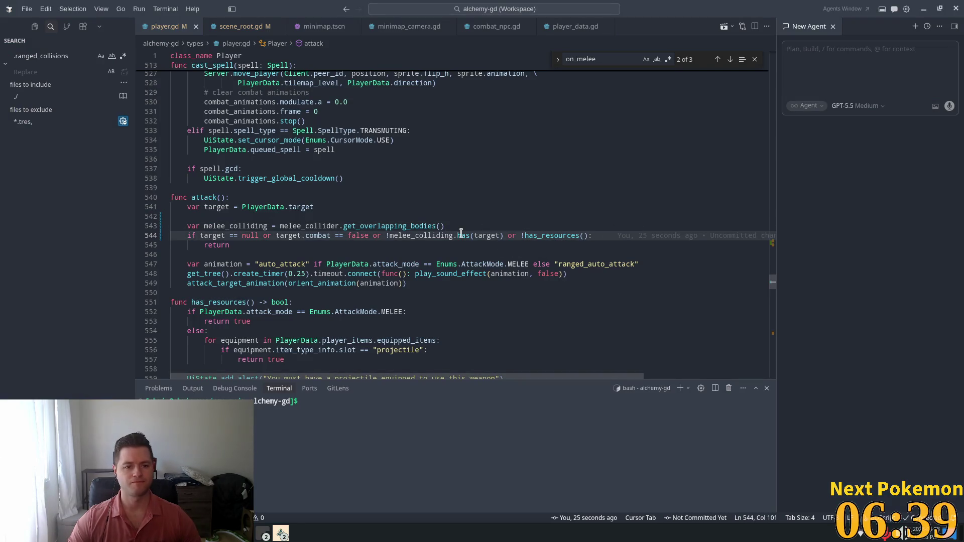
Step: Add print lines after line 543 for melee_colliding and melee_colliding.has(target)
key("Up")
key("Return")
type("print")
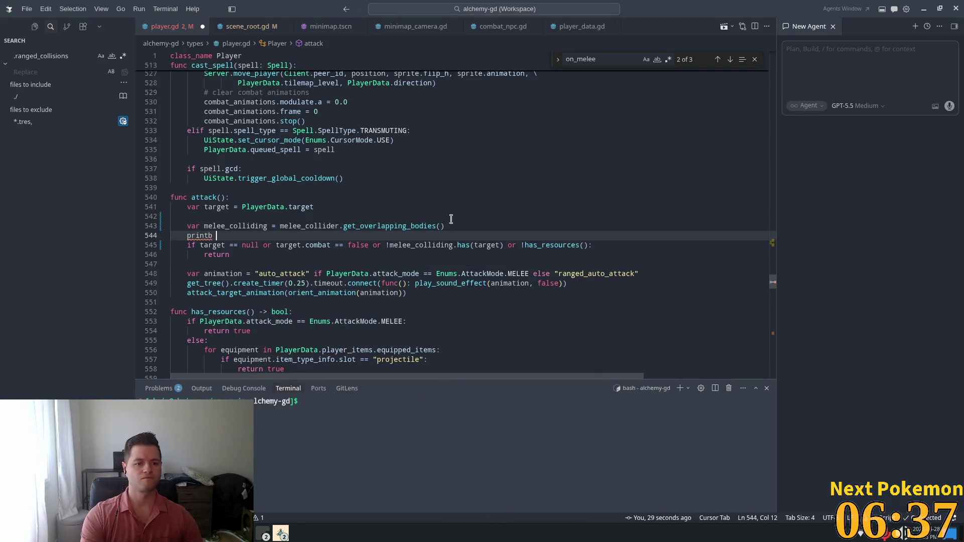
type("(")
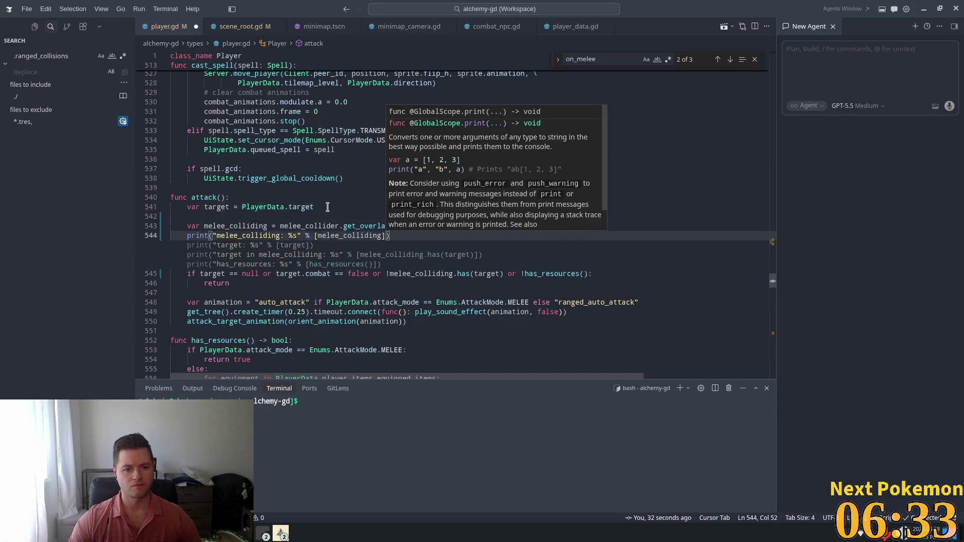
key("Tab")
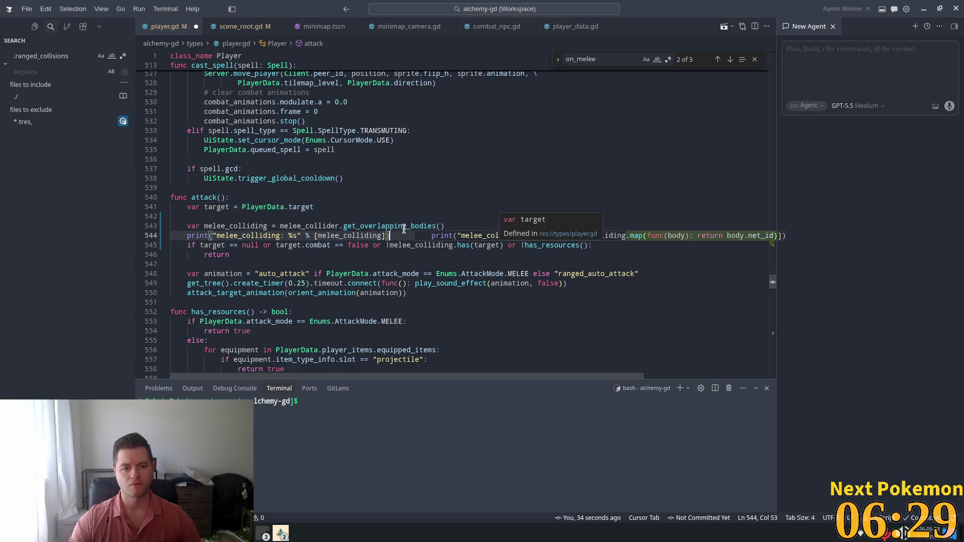
key("Return")
type("print(")
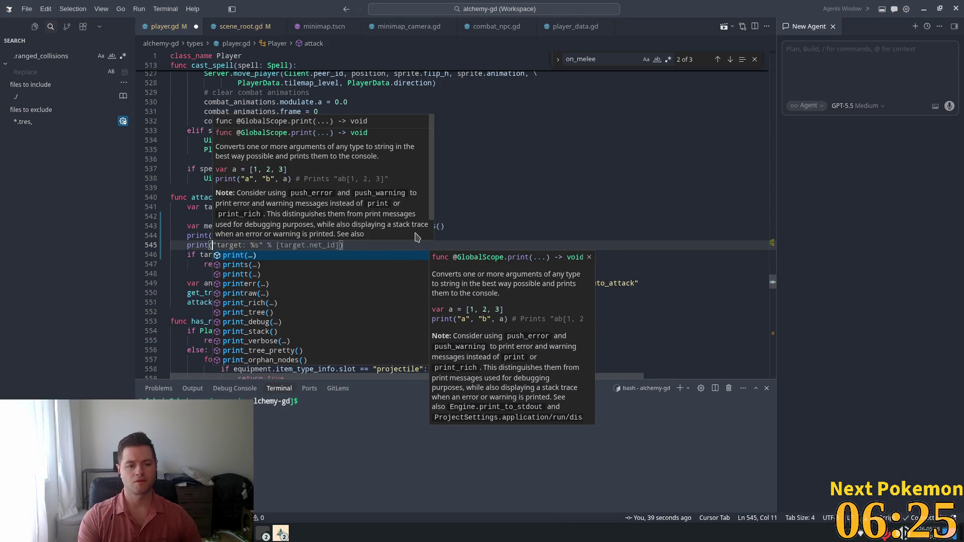
type("mel")
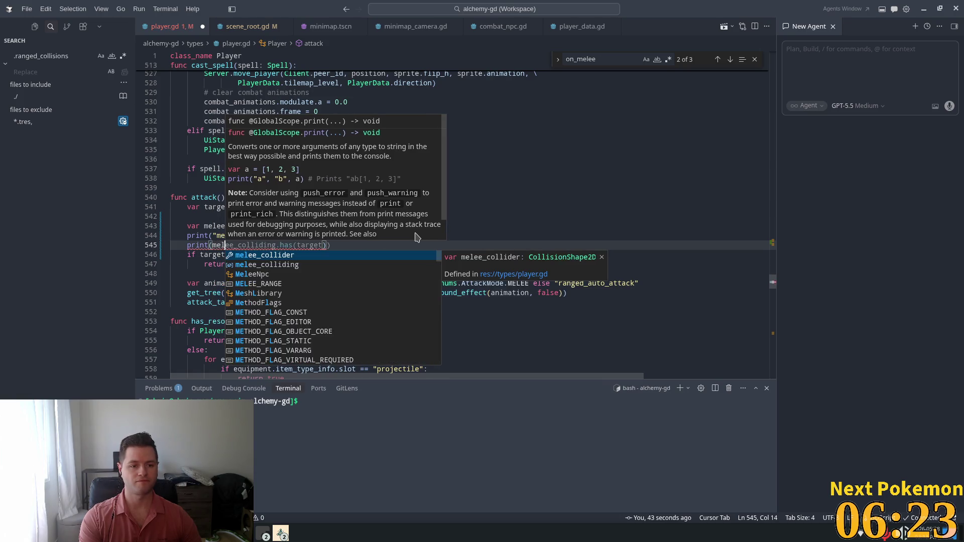
key("Tab")
Step: Save player.gd and run the game from Godot with F5
key("ctrl+s")
key("Tab")
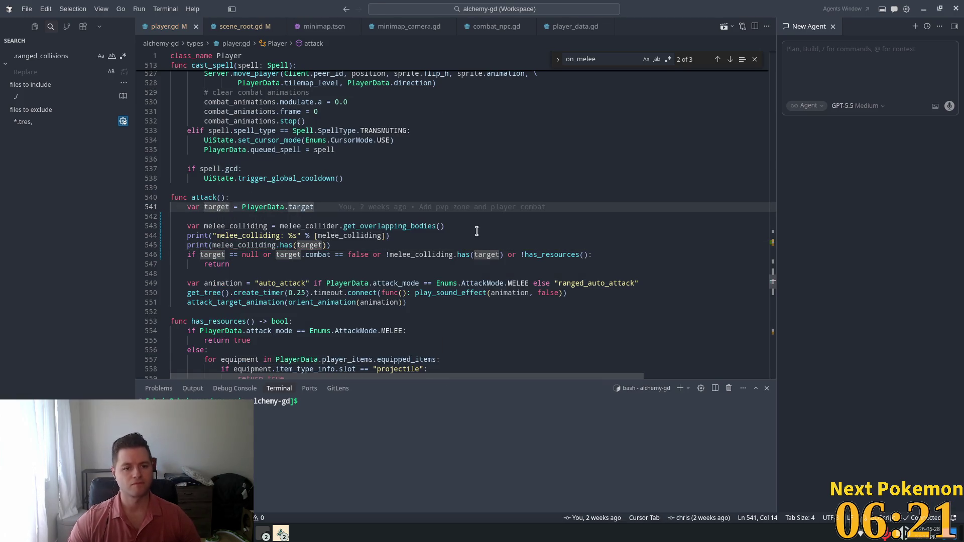
key("alt+Tab")
key("F5")
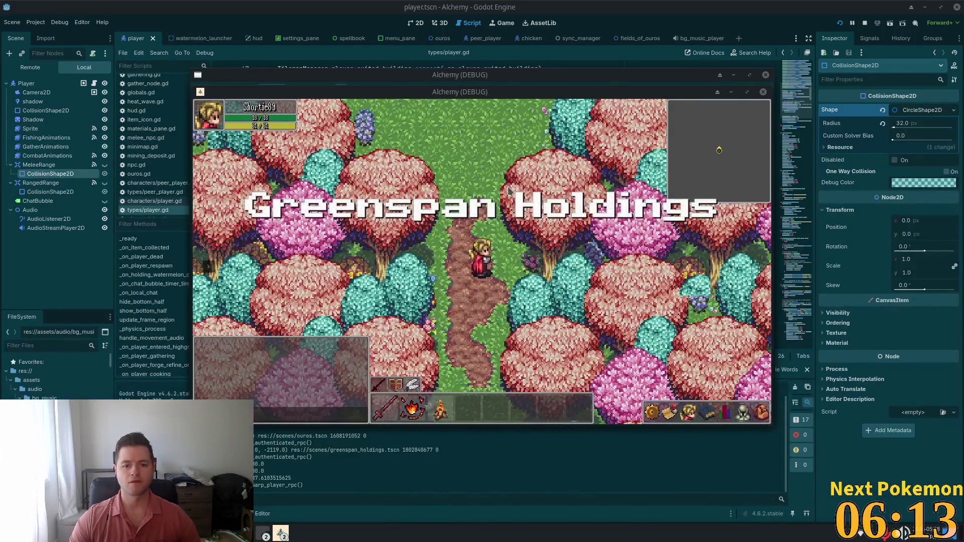
Step: Walk the character out of Greenspan Holdings and east through Ouros toward the farm
key("s")
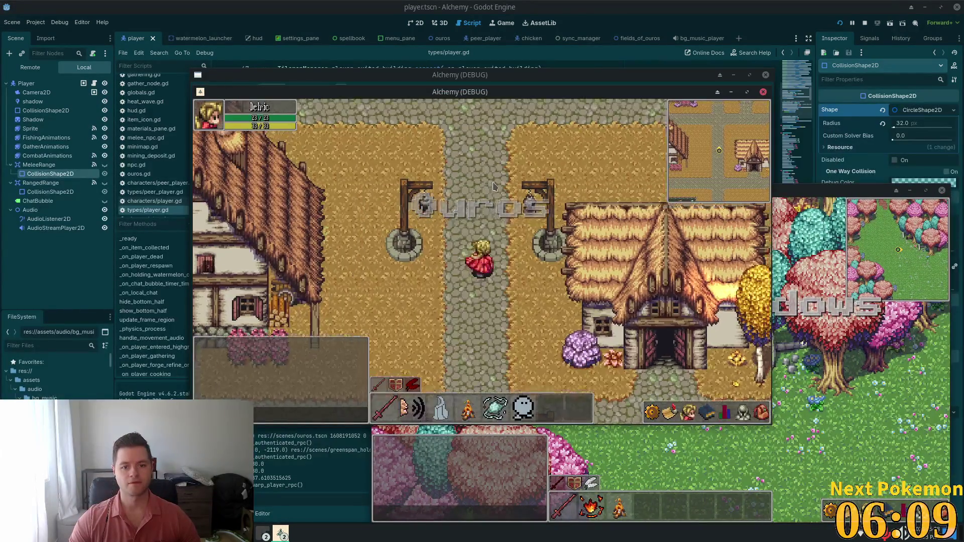
key("w")
key("d")
left_click(688, 411)
left_click(761, 412)
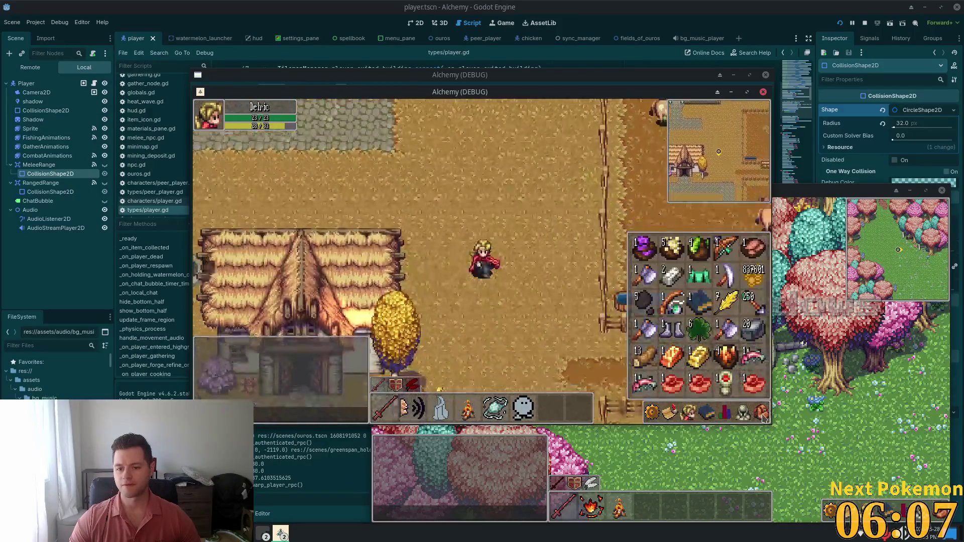
key("s")
key("d")
key("i")
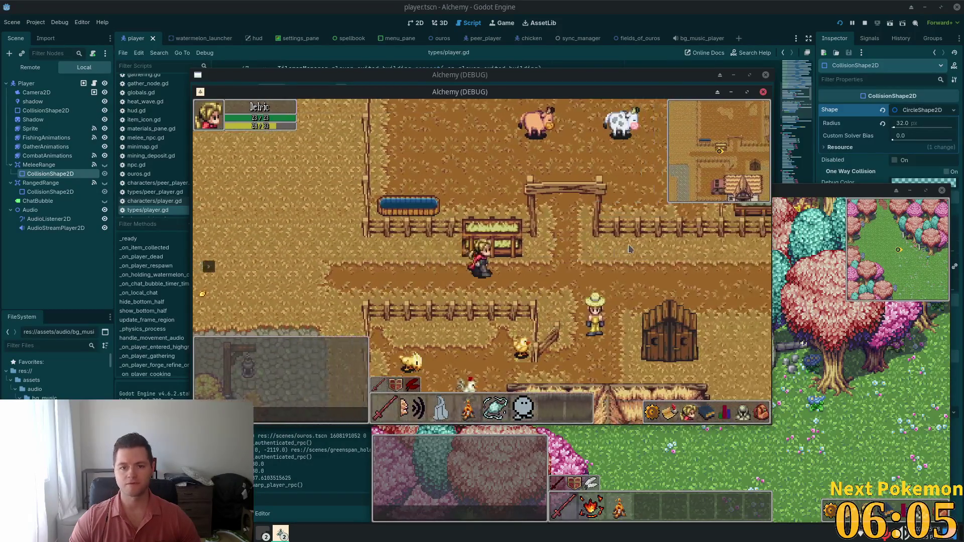
Step: Walk up to the cow and attack it, halting at line 543, then return to Cursor
key("w")
key("d")
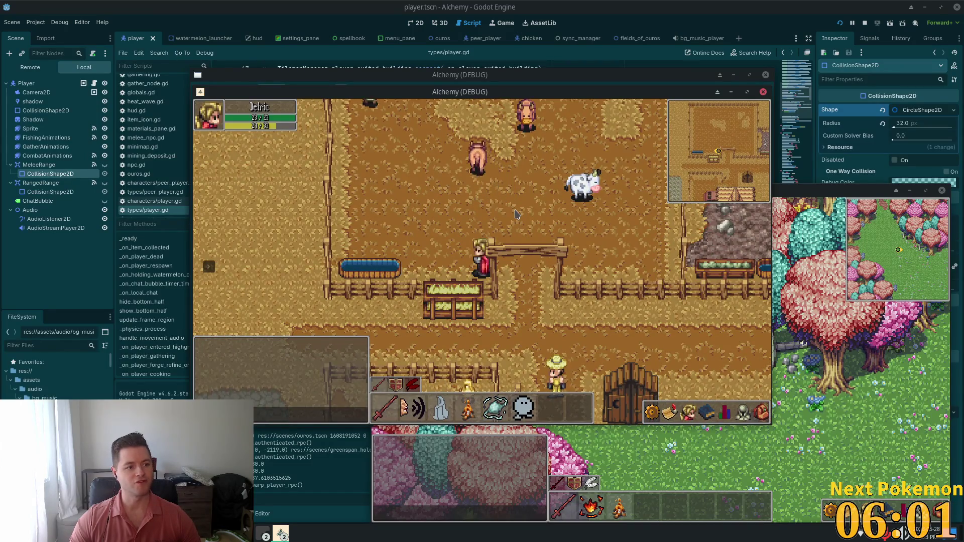
key("a")
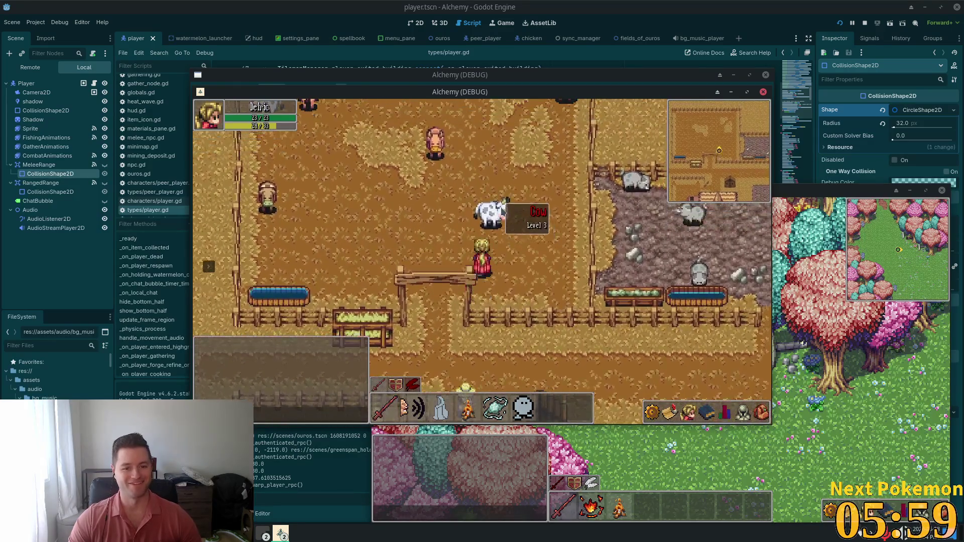
left_click(501, 236)
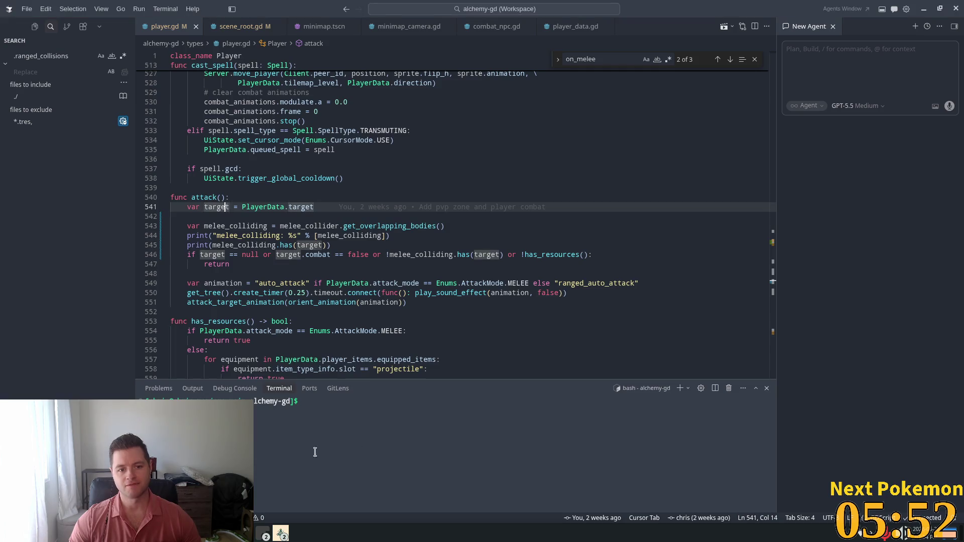
key("alt+Tab")
left_click(334, 245)
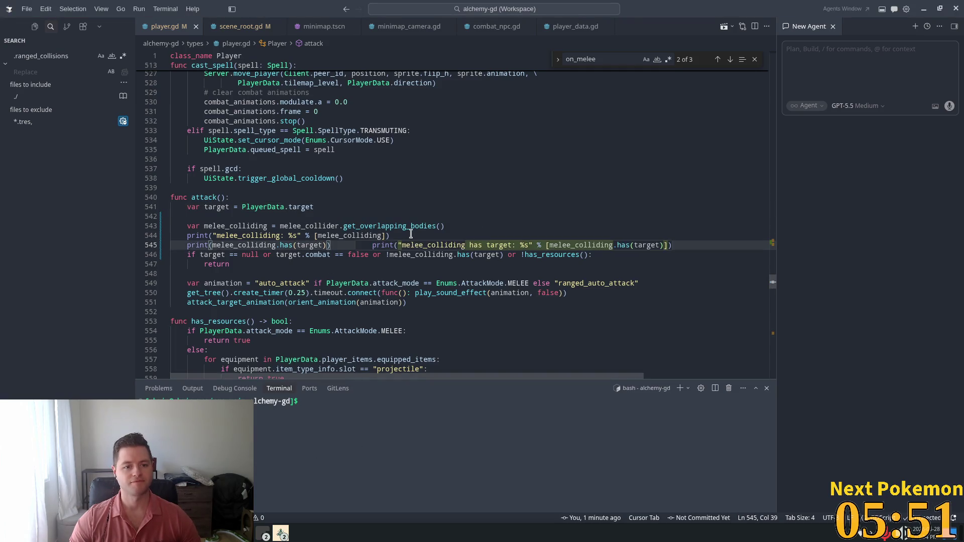
Step: Add the melee_colliding line to the agent chat and ask it to check collision with melee_collider
key("Tab")
key("Up")
left_click_drag(188, 230, 444, 227)
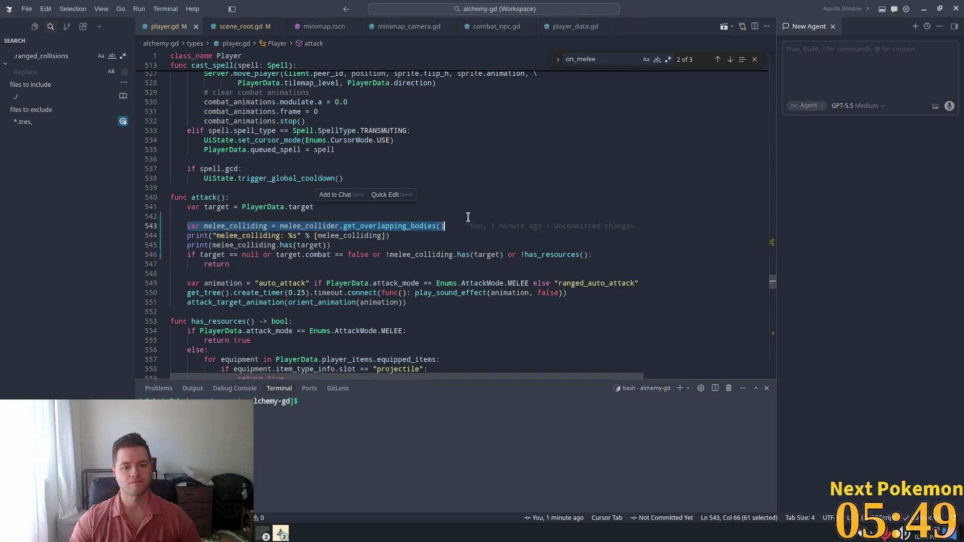
key("ctrl+l")
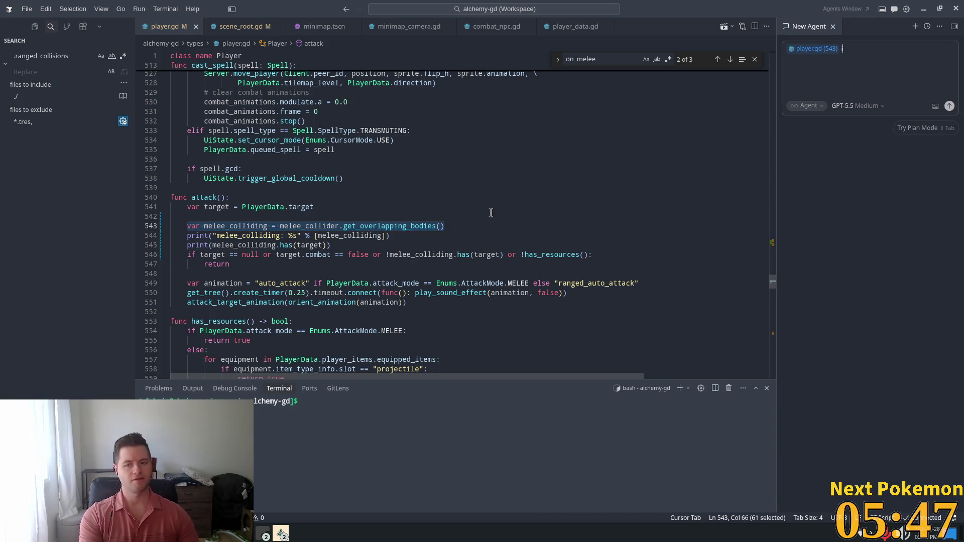
type("i need to check if")
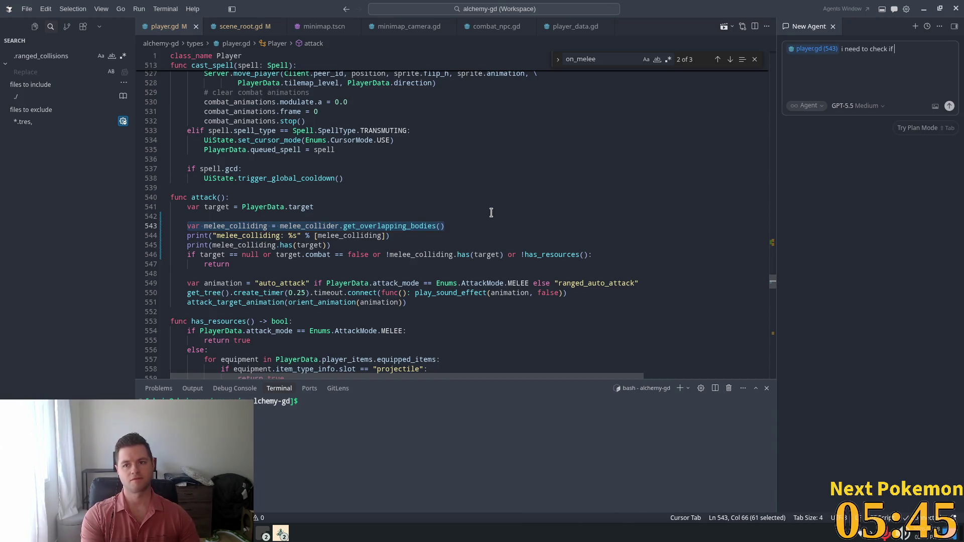
type(" the target is ")
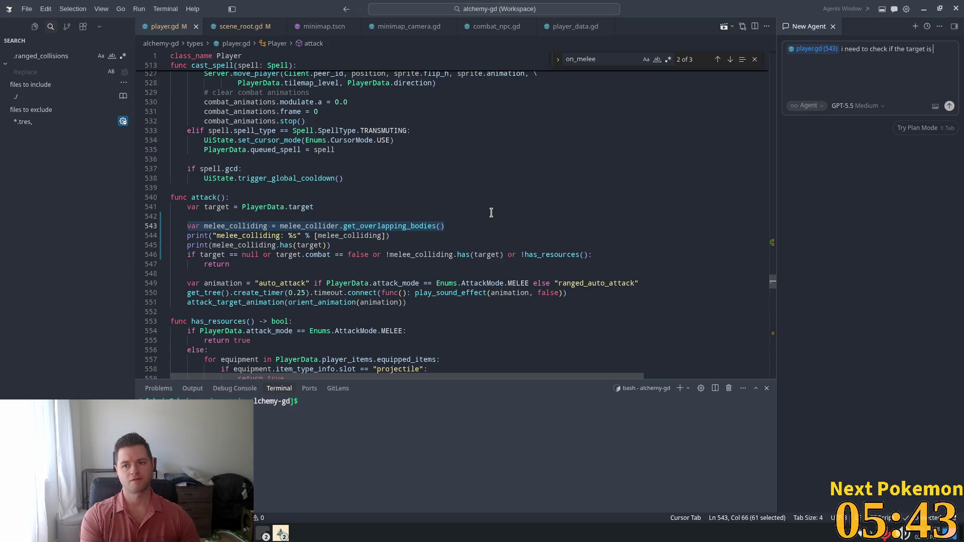
type("colliding wi")
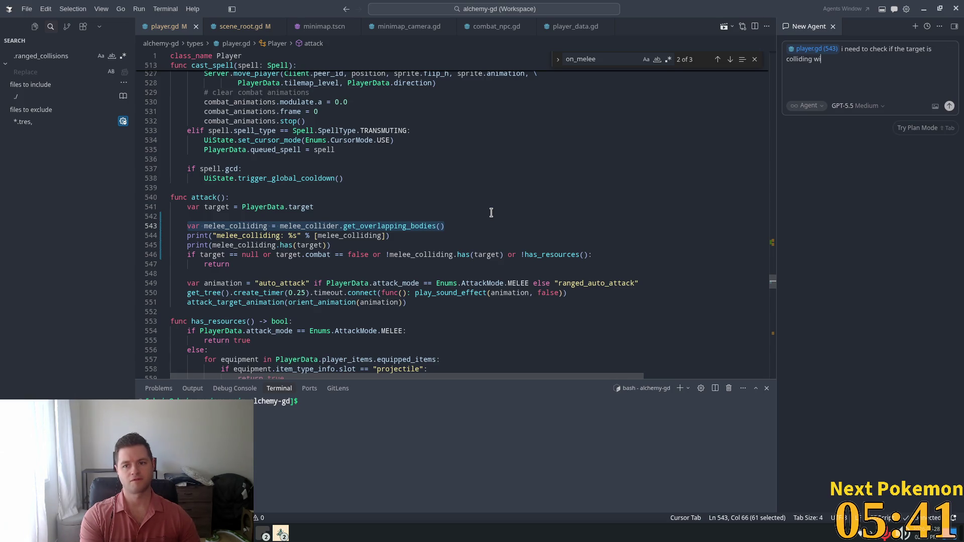
type("th mele")
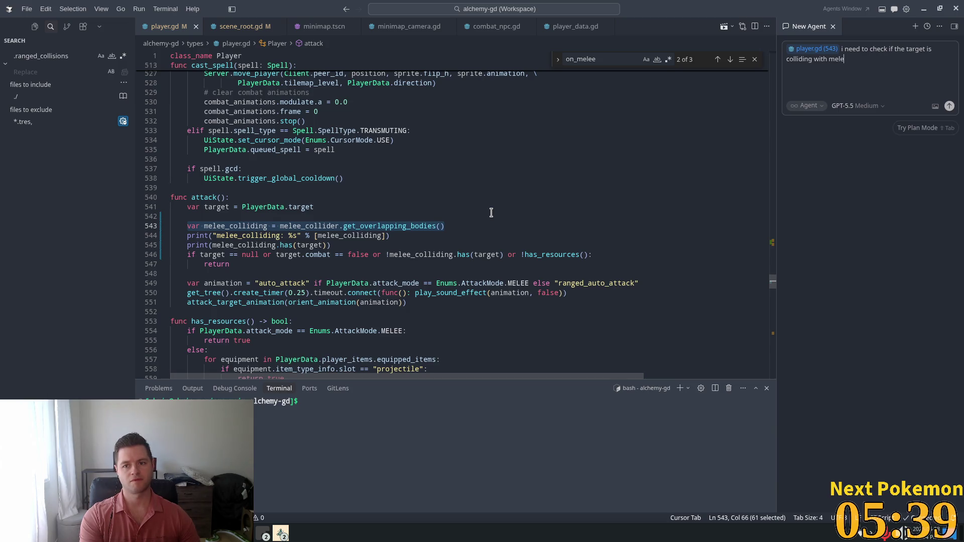
type("e_coll")
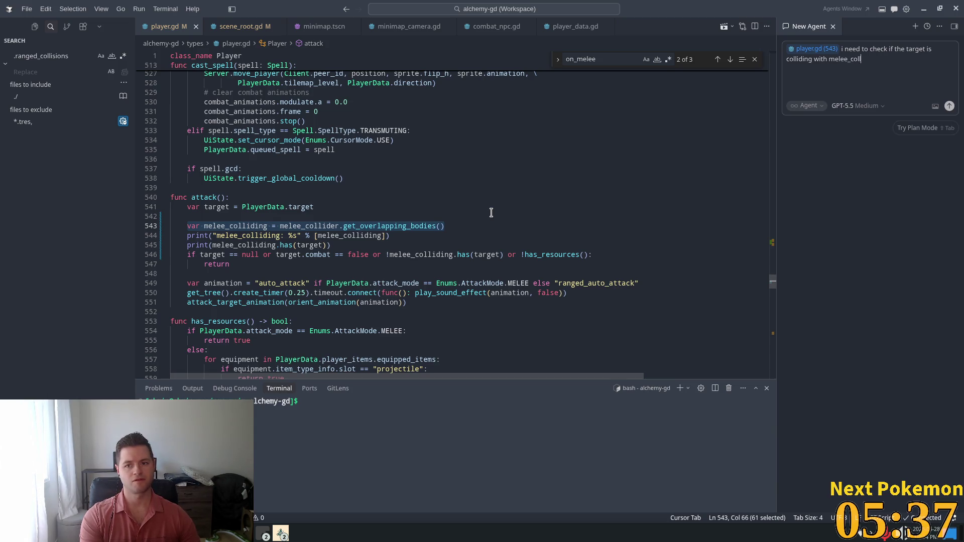
type("ider")
key("Return")
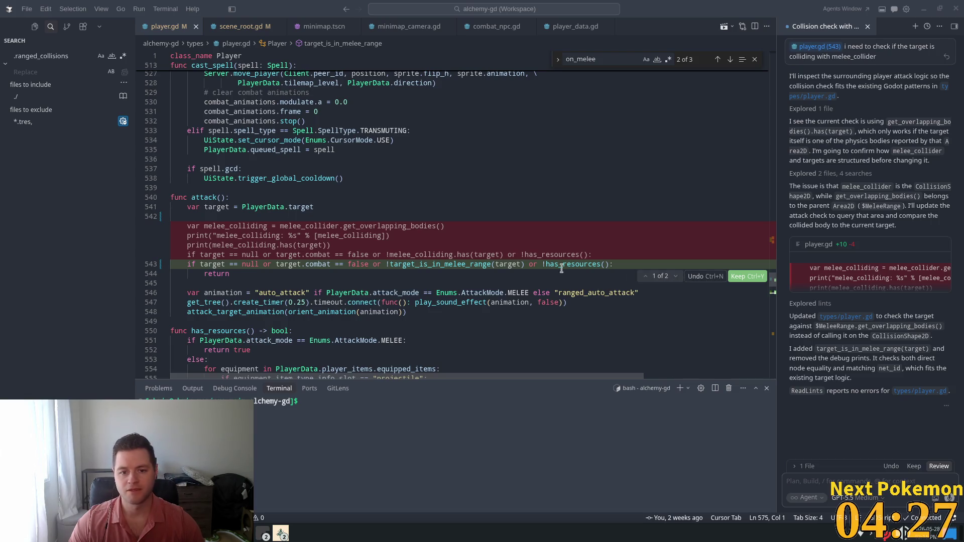
Step: Review the diff adding target_is_in_melee_range() to player.gd and keep all changes
scroll(527, 269, "down", 5)
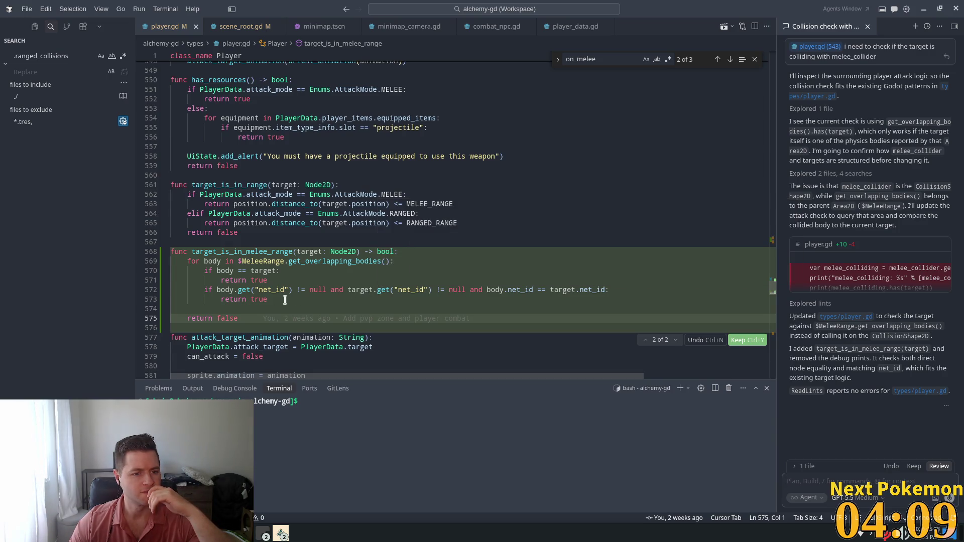
left_click(914, 466)
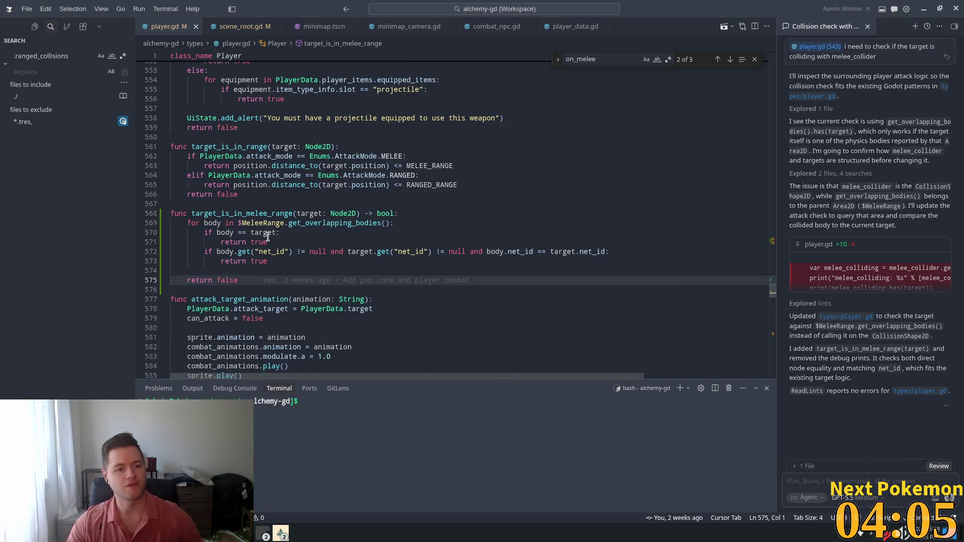
Step: Delete the 'if body == target: return true' lines from target_is_in_melee_range()
left_click(230, 223)
double_click(230, 223)
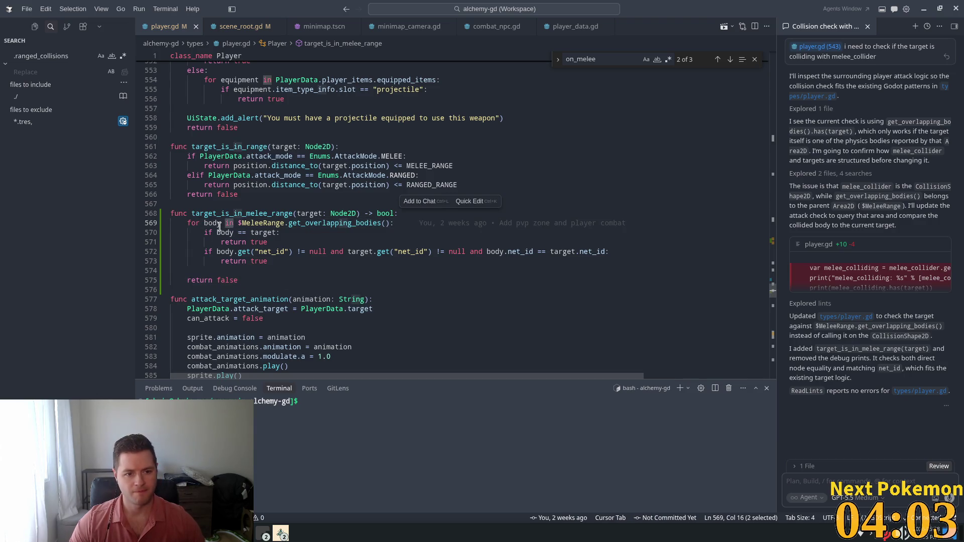
double_click(220, 226)
left_click(279, 223)
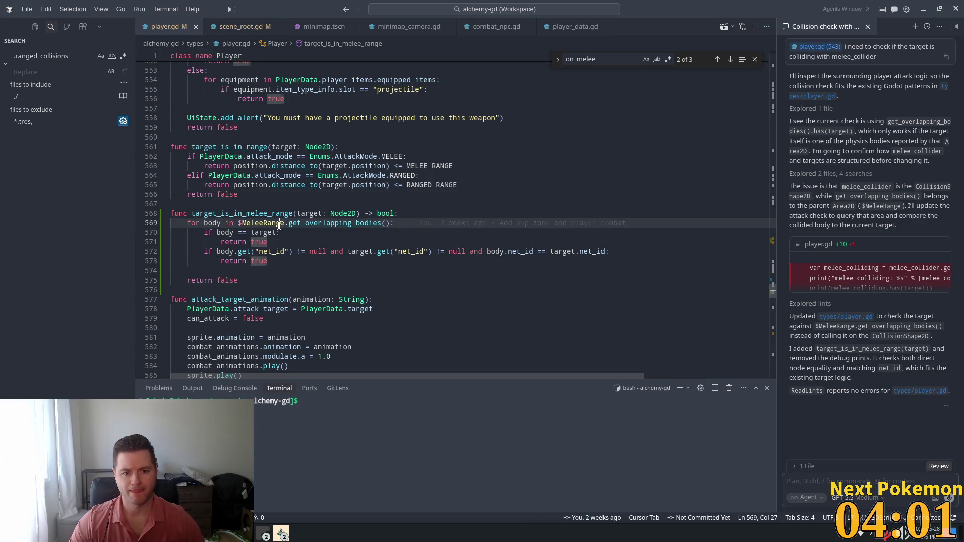
left_click(443, 251)
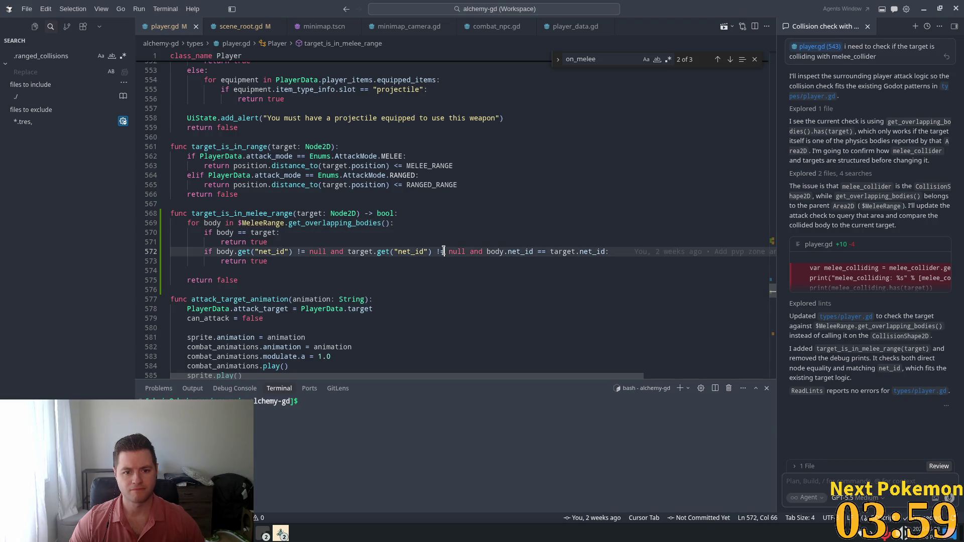
left_click(279, 232)
left_click_drag(279, 232, 236, 232)
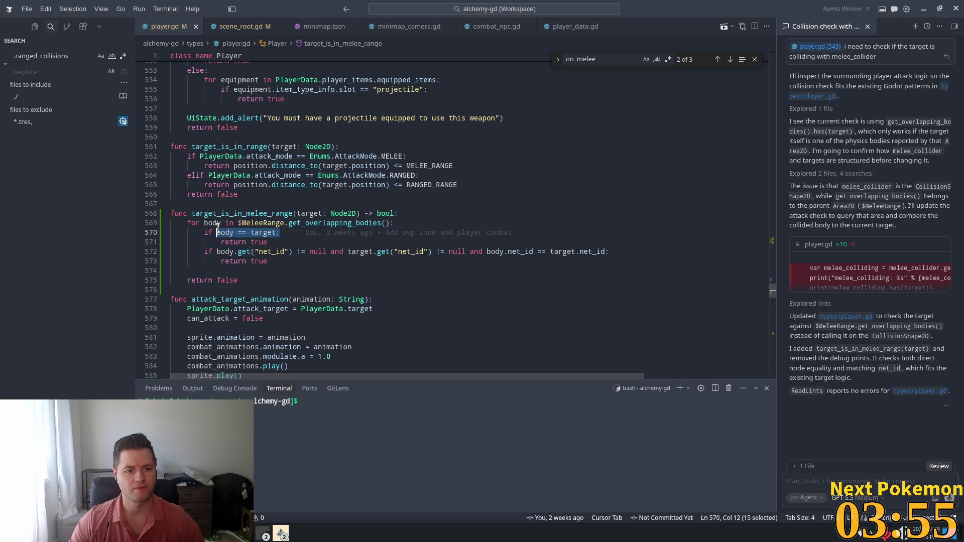
mouse_move(278, 247)
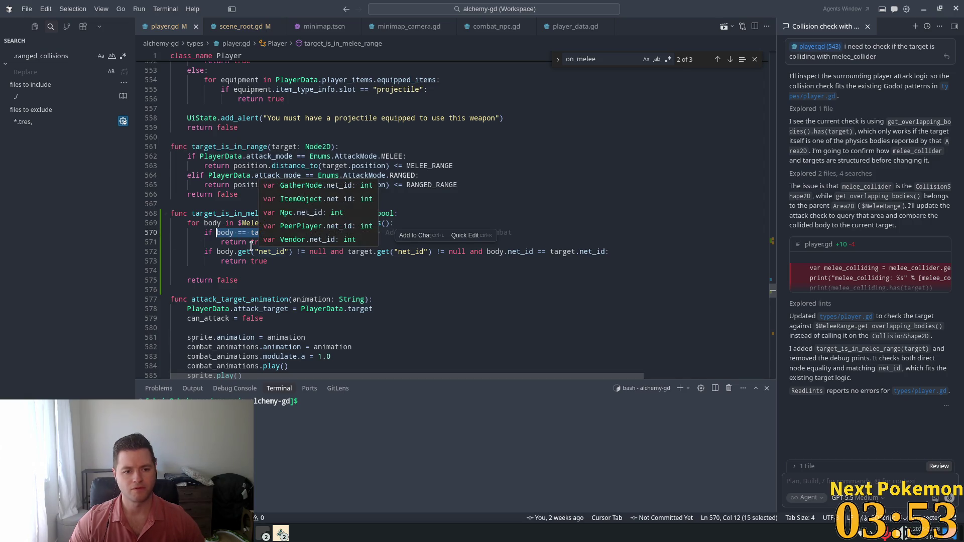
key("BackSpace")
left_click_drag(283, 243, 147, 232)
key("BackSpace")
key("BackSpace")
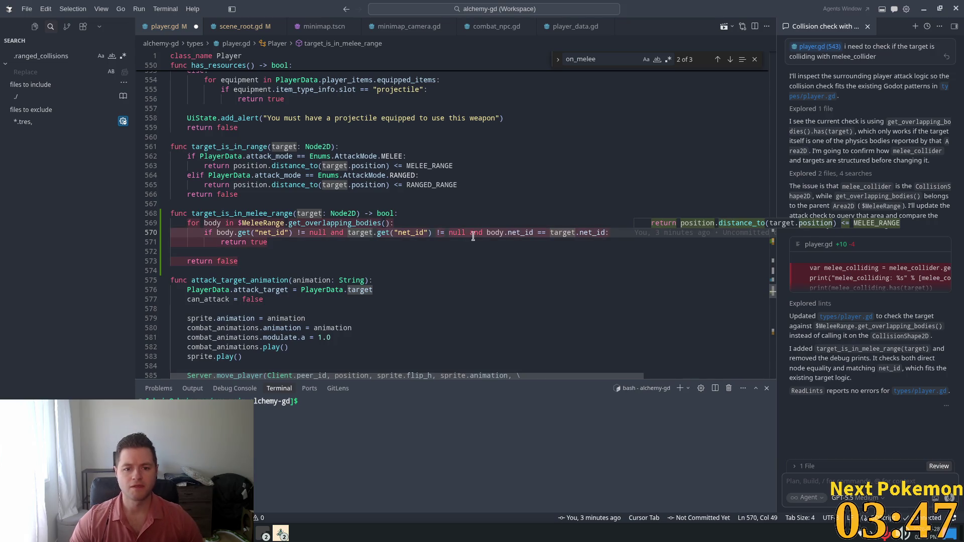
Step: Prefix the net_id condition with 'body == target and' so both must match
left_click(605, 234)
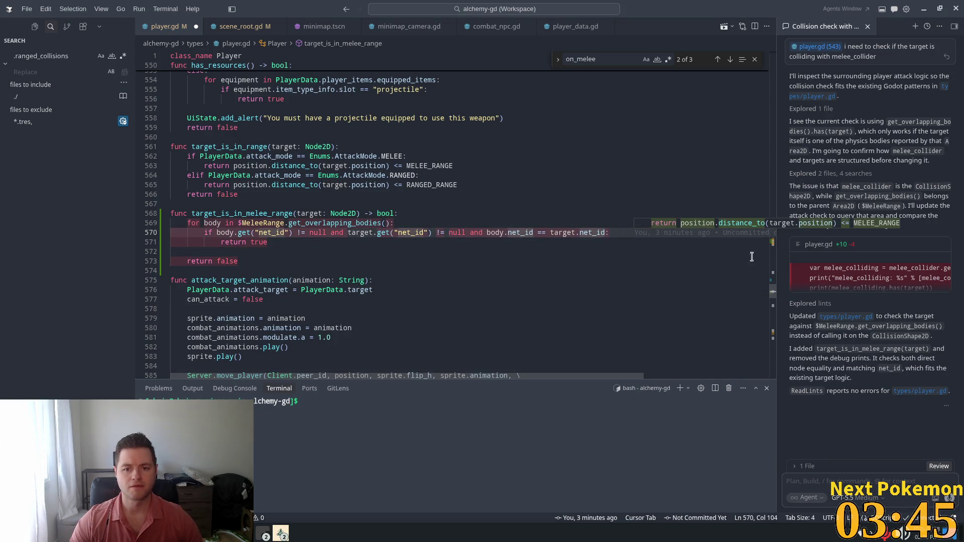
left_click(215, 231)
type("body == target:")
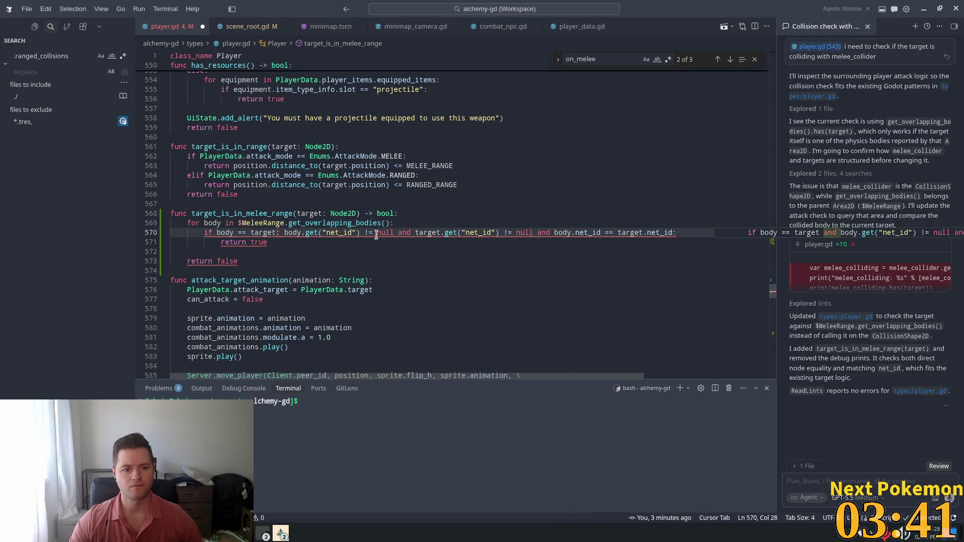
key("Left")
key("BackSpace")
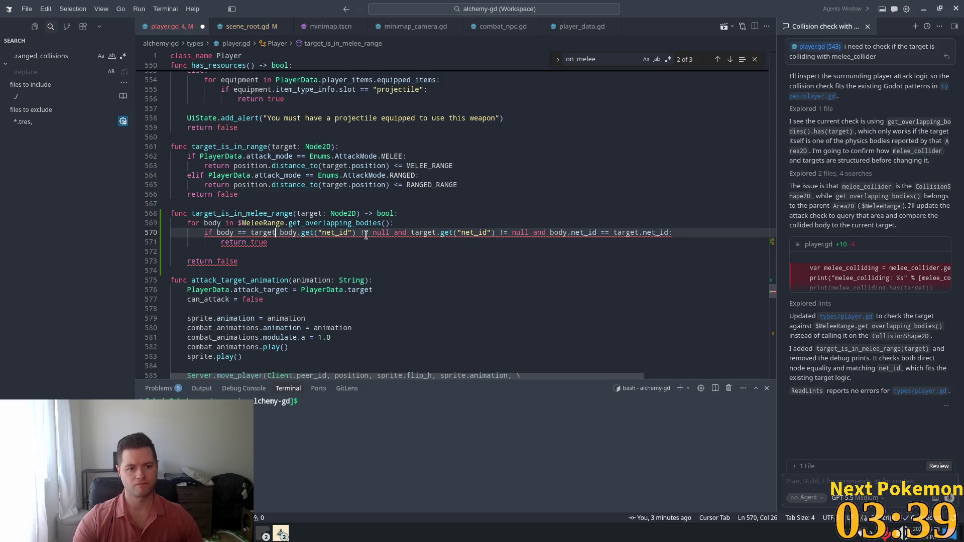
type("and")
key("Tab")
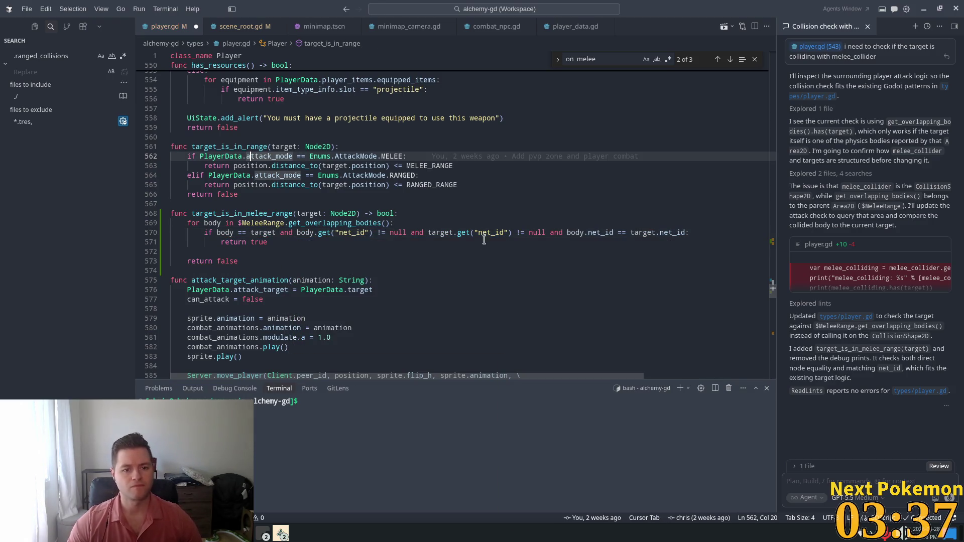
left_click(476, 245)
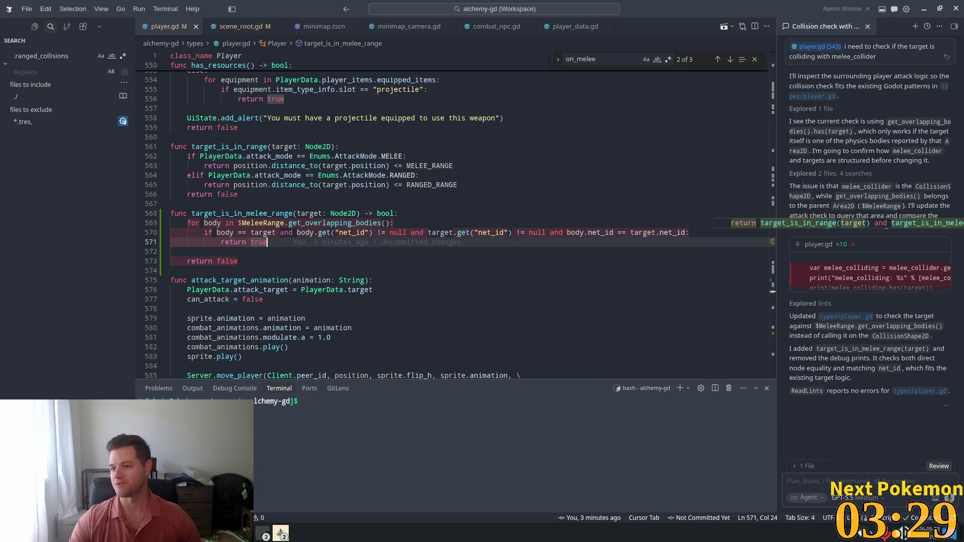
left_click(396, 216)
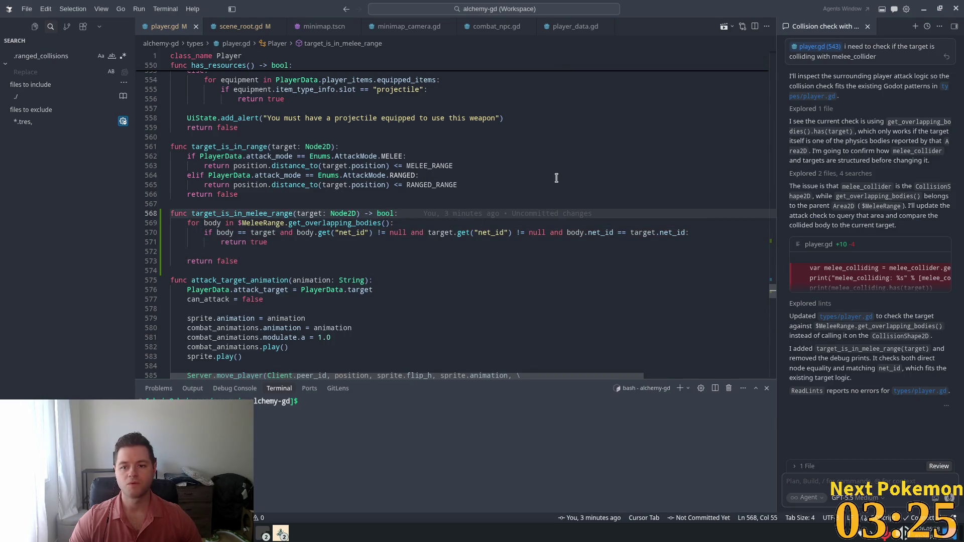
Step: Switch to Godot to run the game in its debug windows
scroll(499, 222, "up", 2)
scroll(522, 193, "up", 10)
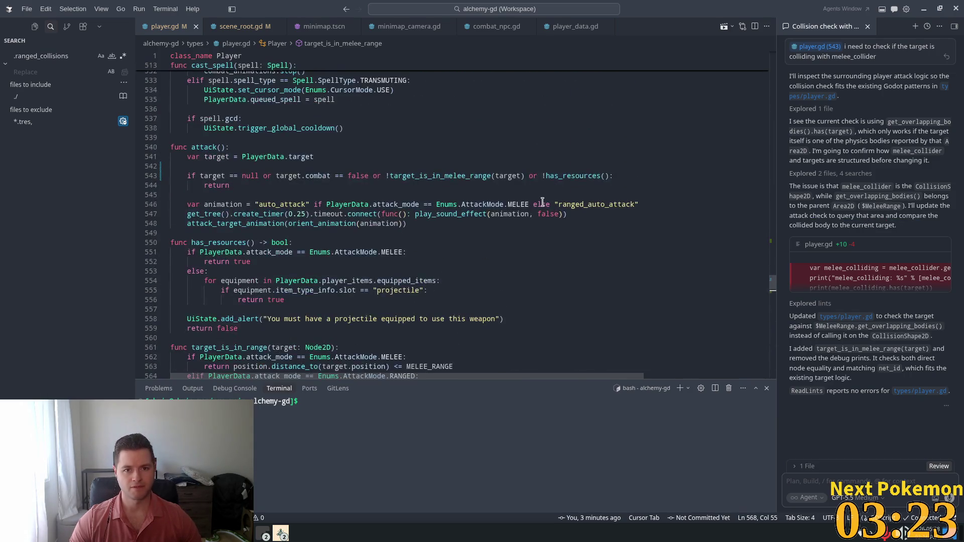
scroll(542, 201, "down", 6)
key("alt+Tab")
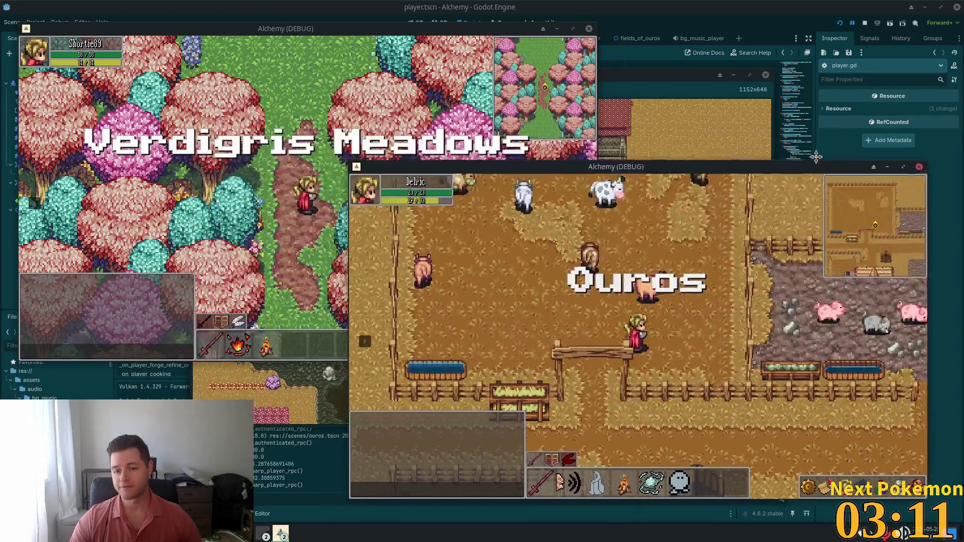
Step: Attack the cow until it dies and walk to its meat drop
left_click(655, 330)
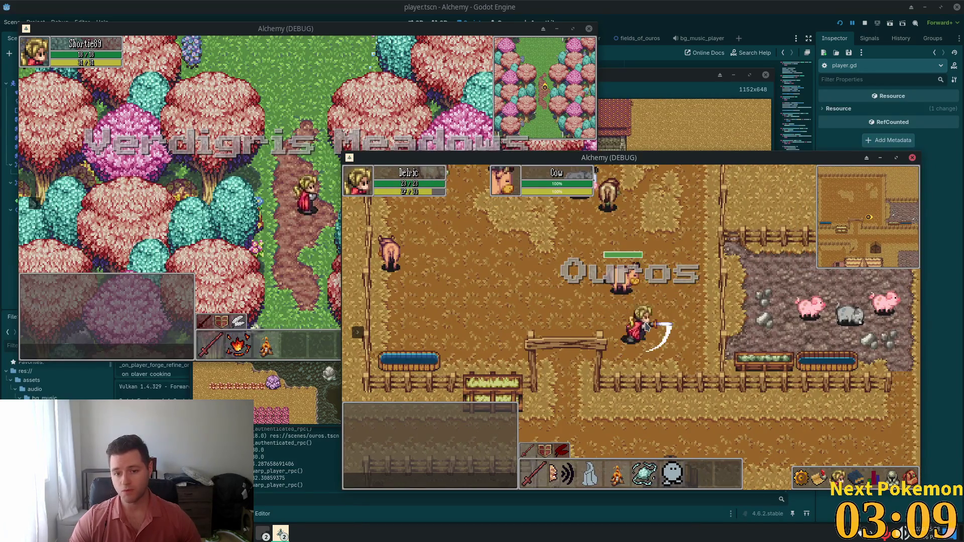
key("s")
key("d")
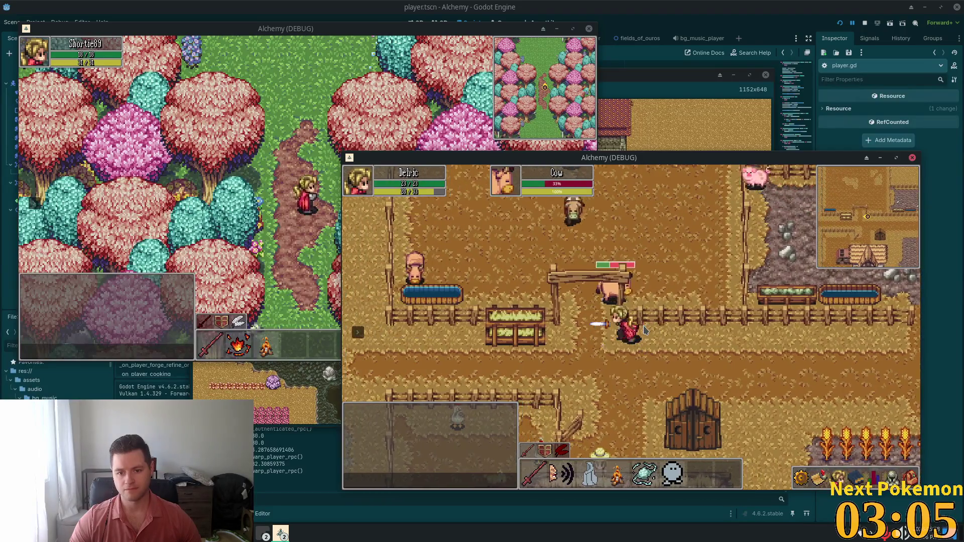
left_click(582, 311)
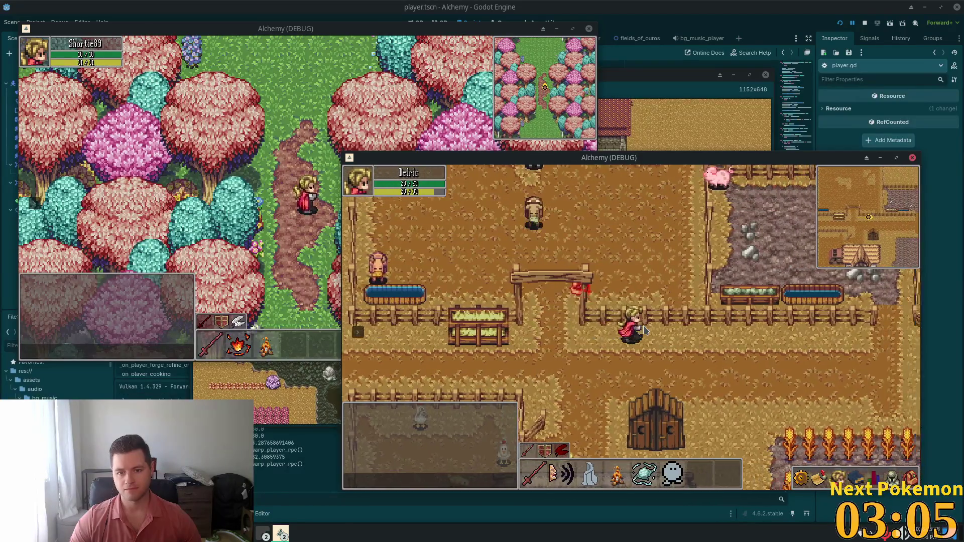
key("a")
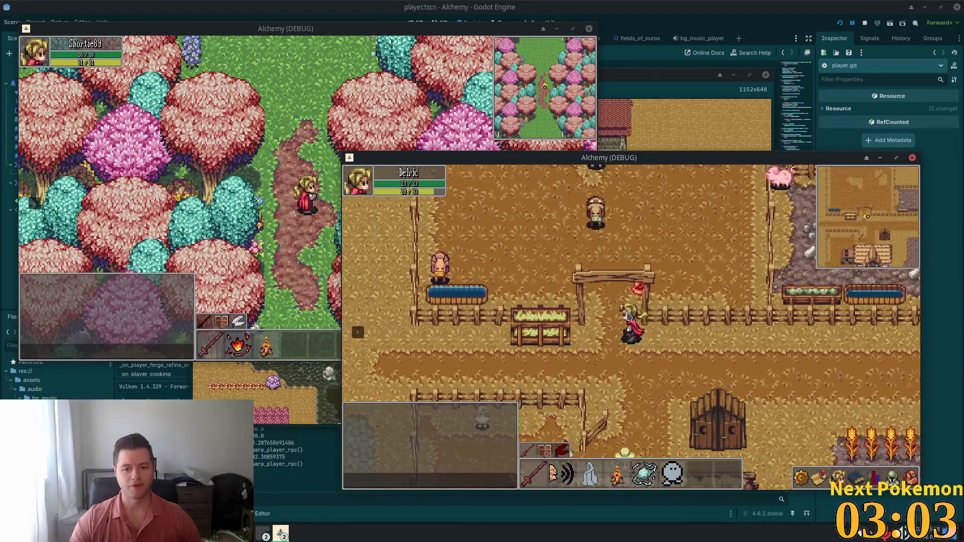
key("w")
Step: Walk through the pig pen and back out, then bring up the warp destinations
key("d")
key("s")
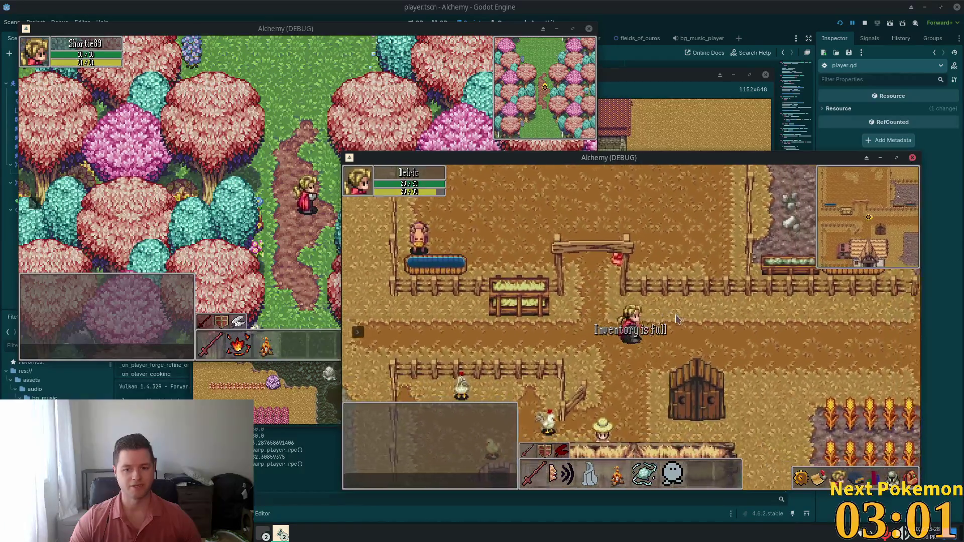
key("d")
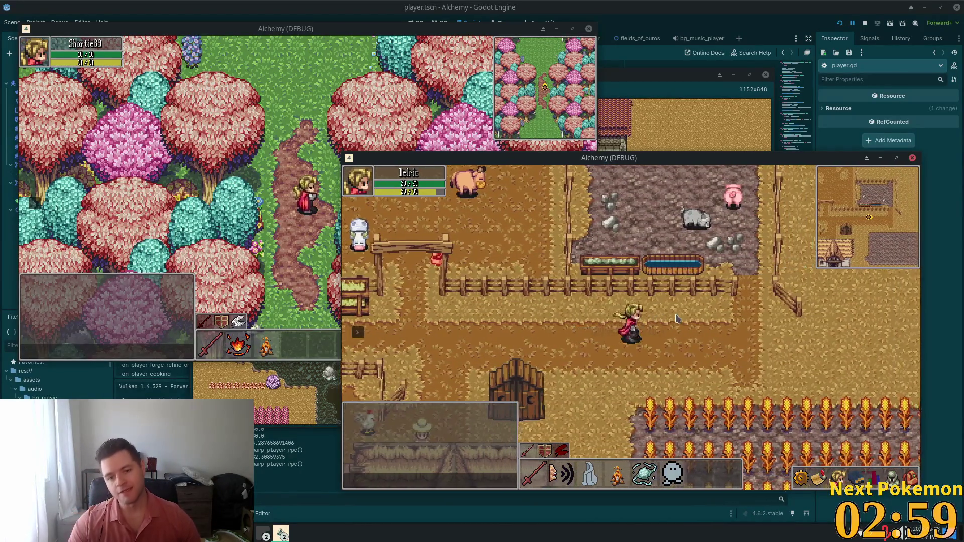
key("d")
key("w")
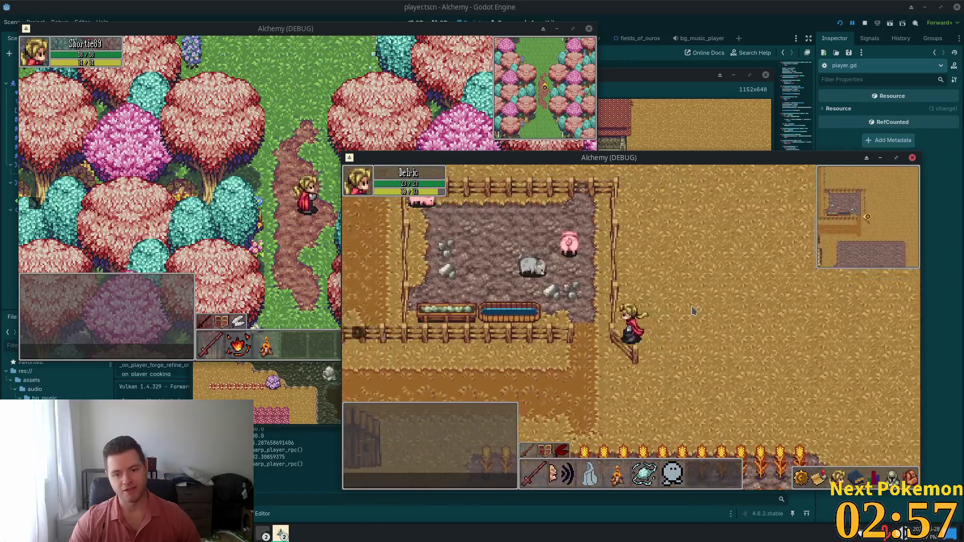
key("a")
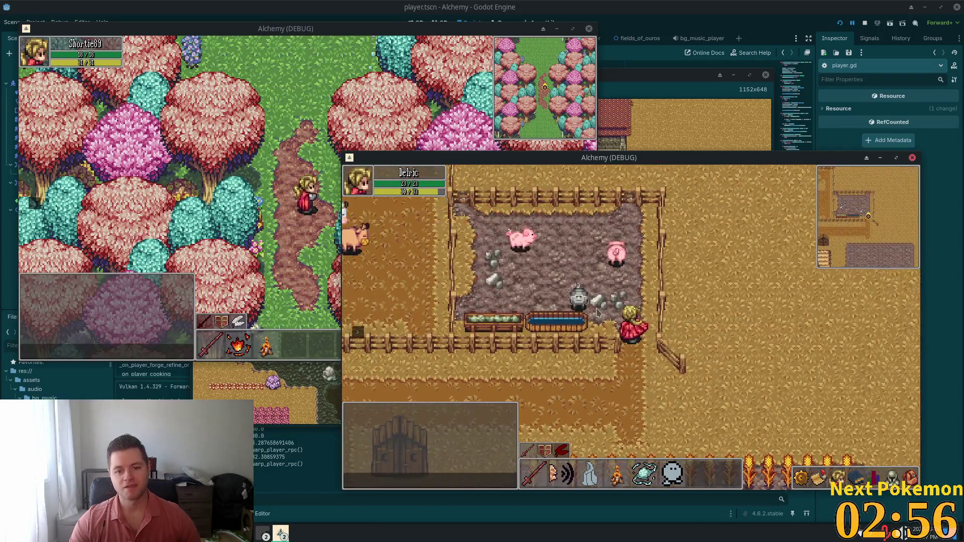
key("a")
key("w")
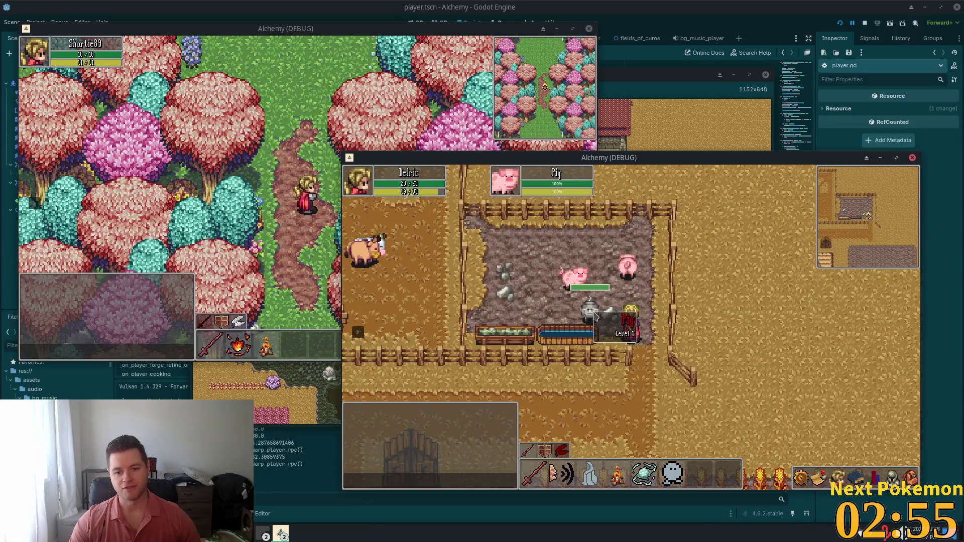
key("s")
key("d")
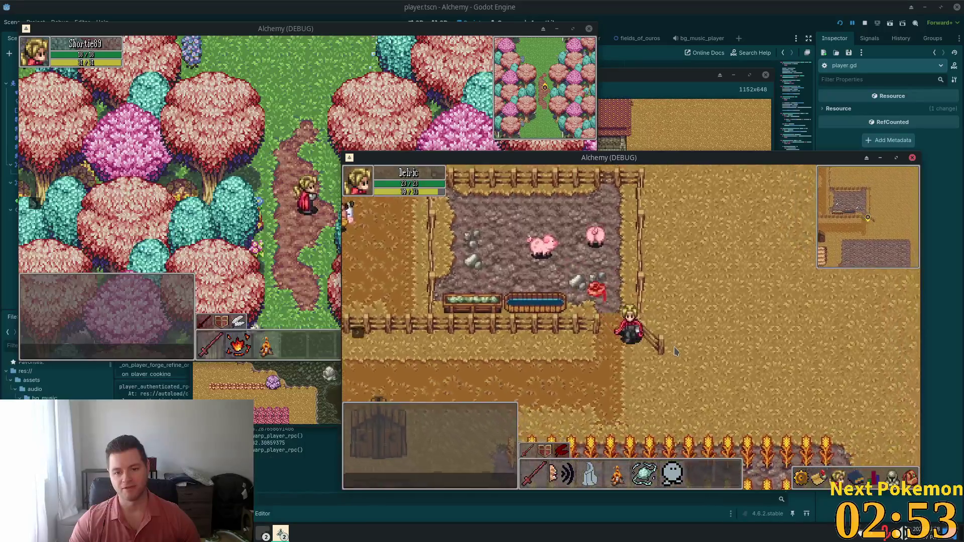
key("s")
key("d")
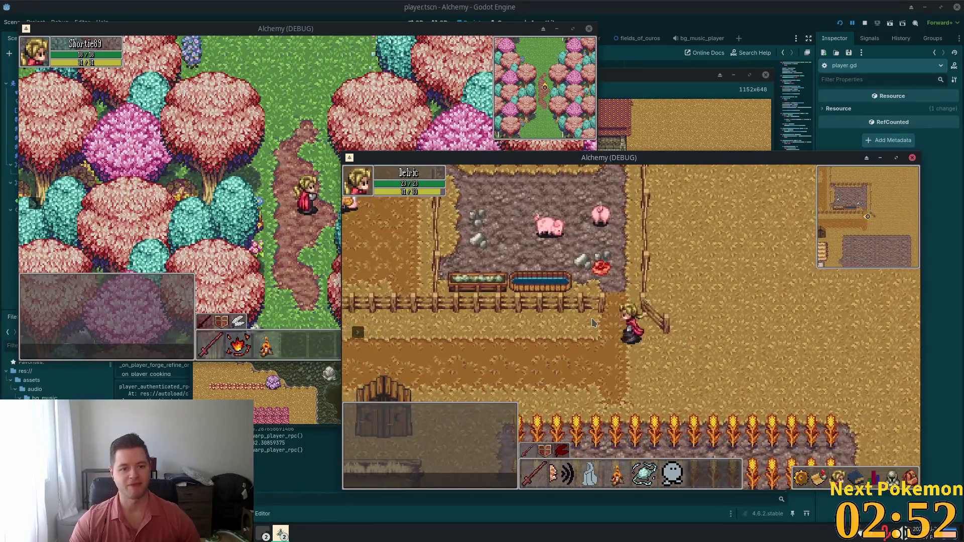
key("a")
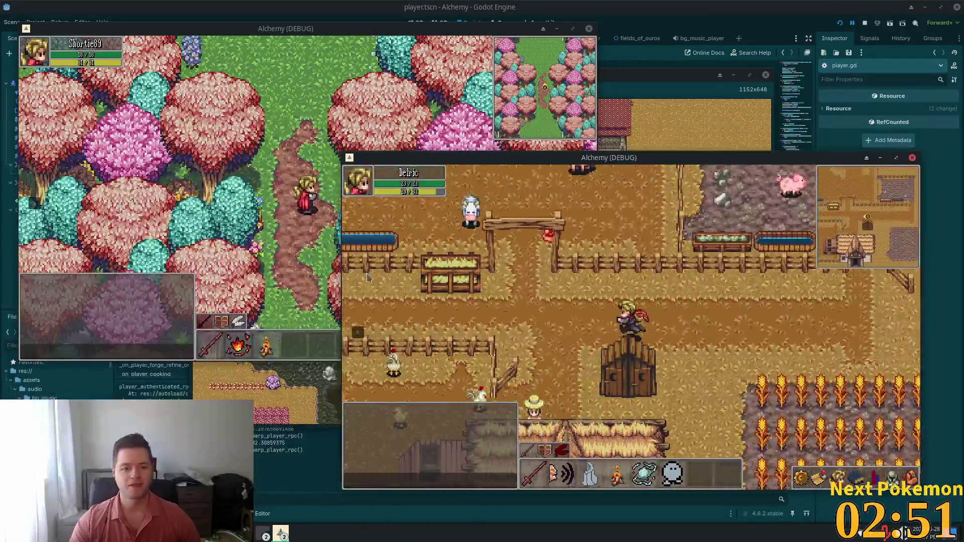
left_click(357, 331)
Step: Warp to Indigo Bog and melee attack a Bog Slime
left_click(413, 337)
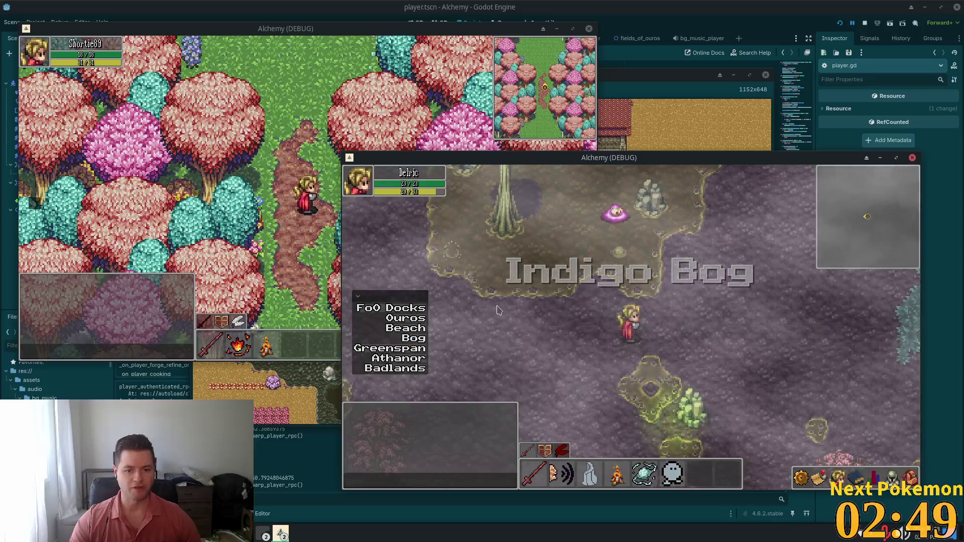
left_click(618, 319)
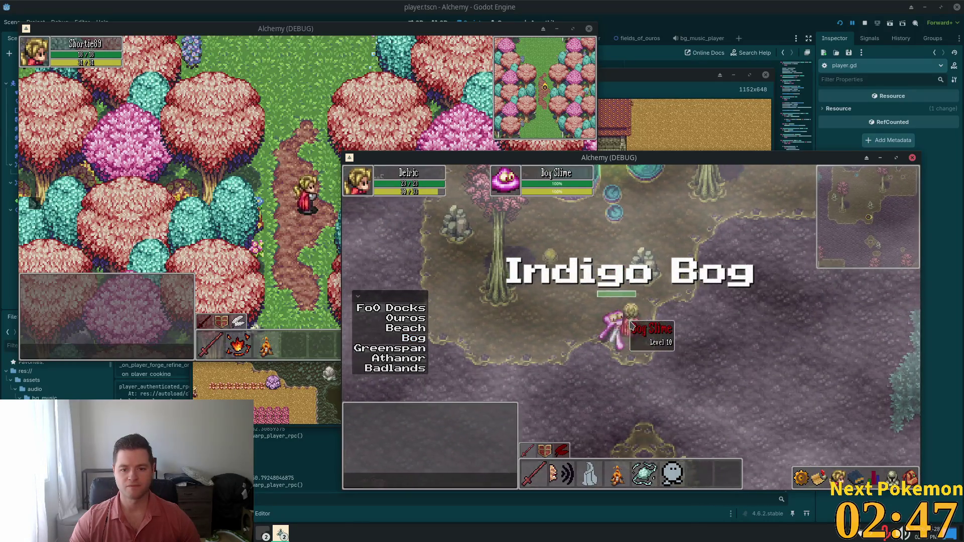
key("d")
key("d")
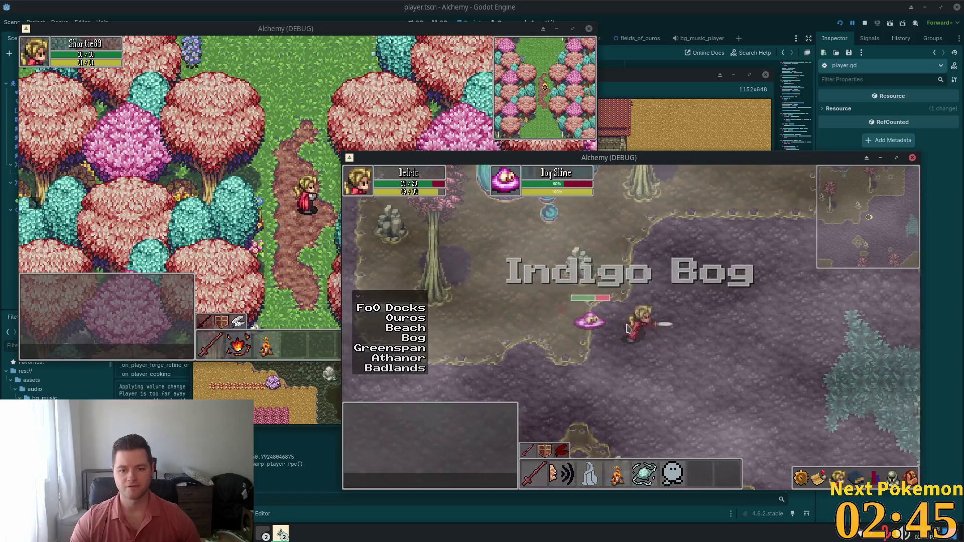
key("d")
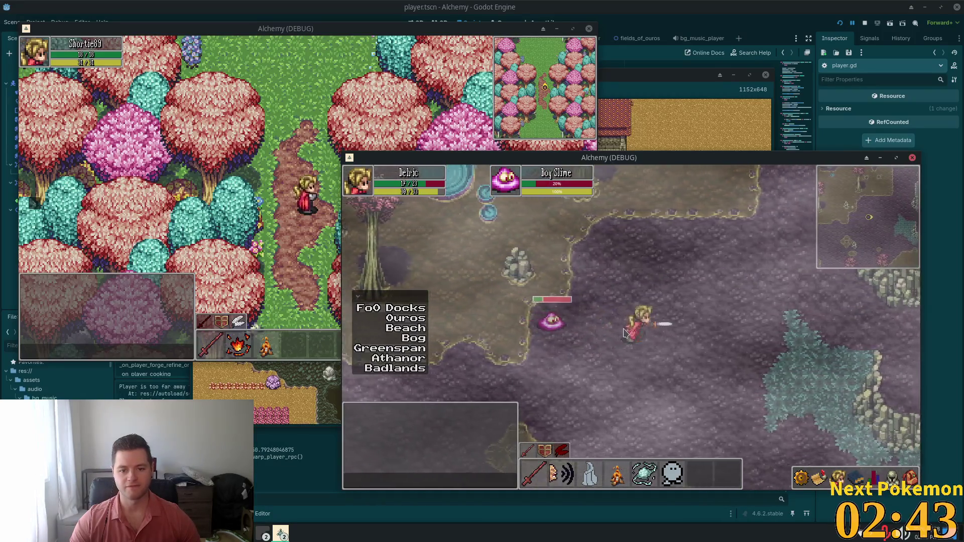
key("d")
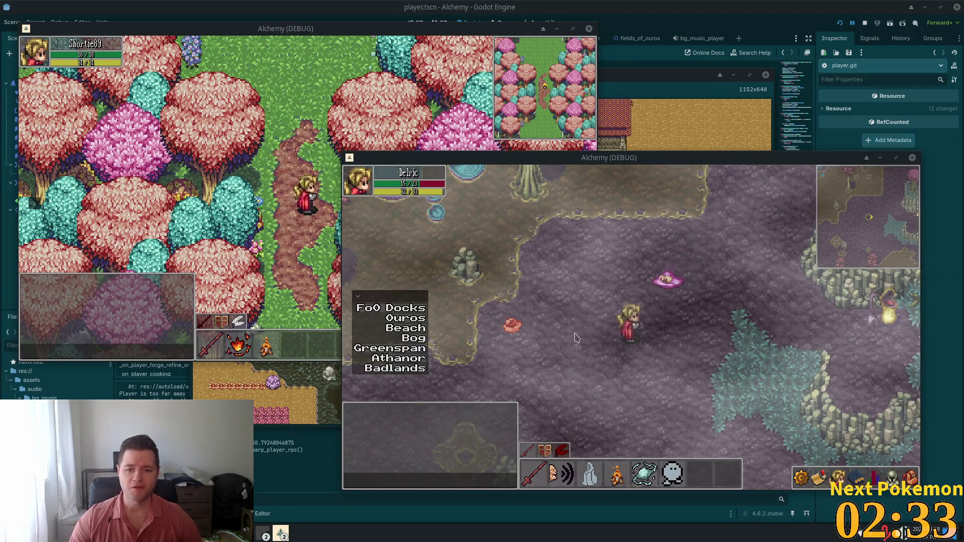
Step: Walk across the bog to the campfire by the pink trees and open the inventory
key("a")
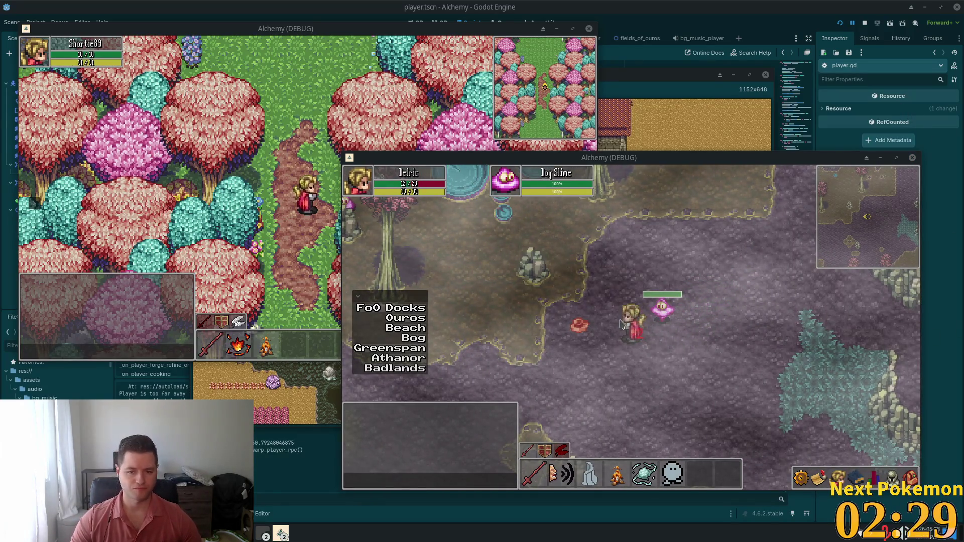
key("a")
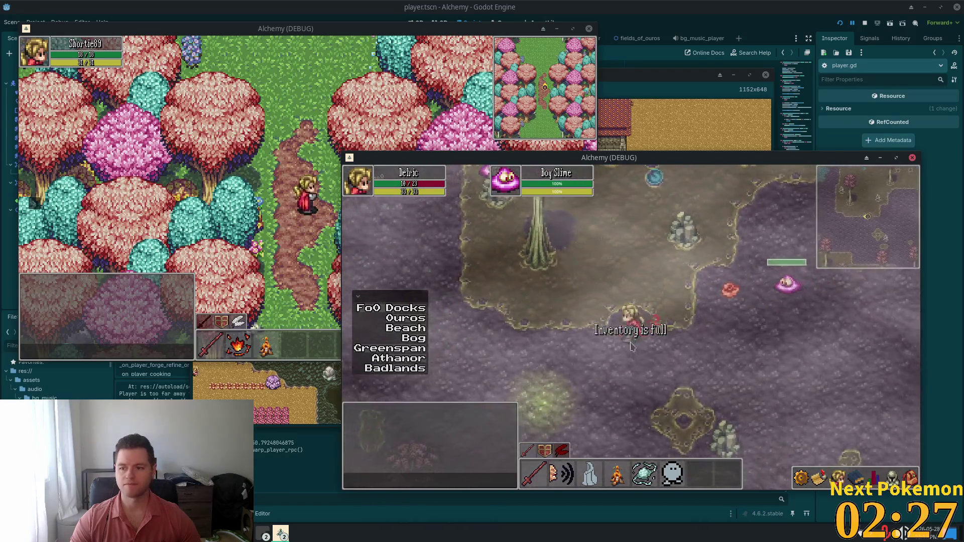
key("a")
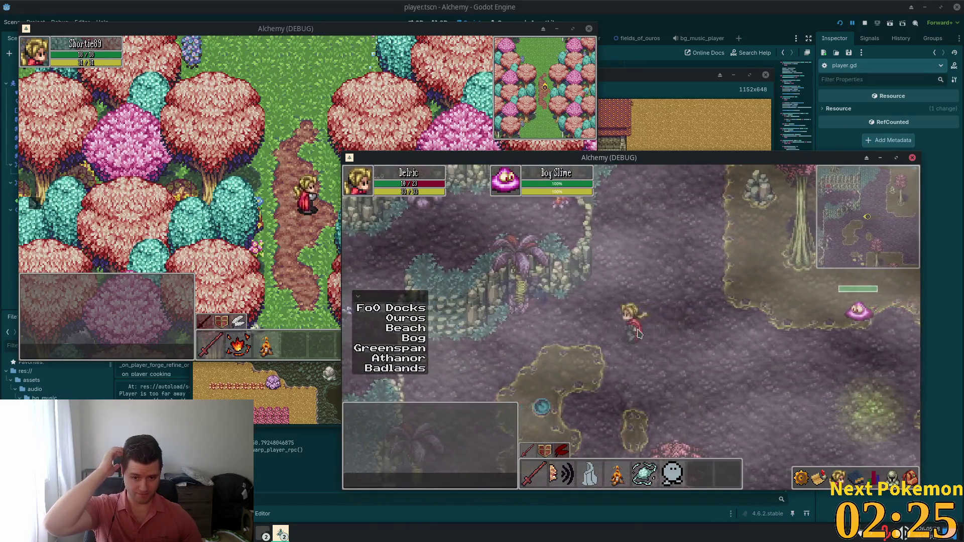
key("s")
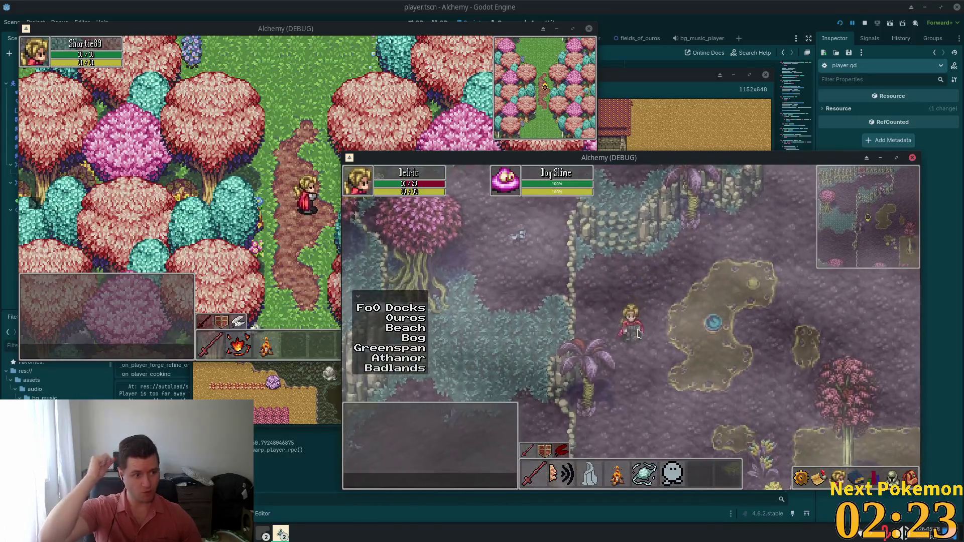
key("a")
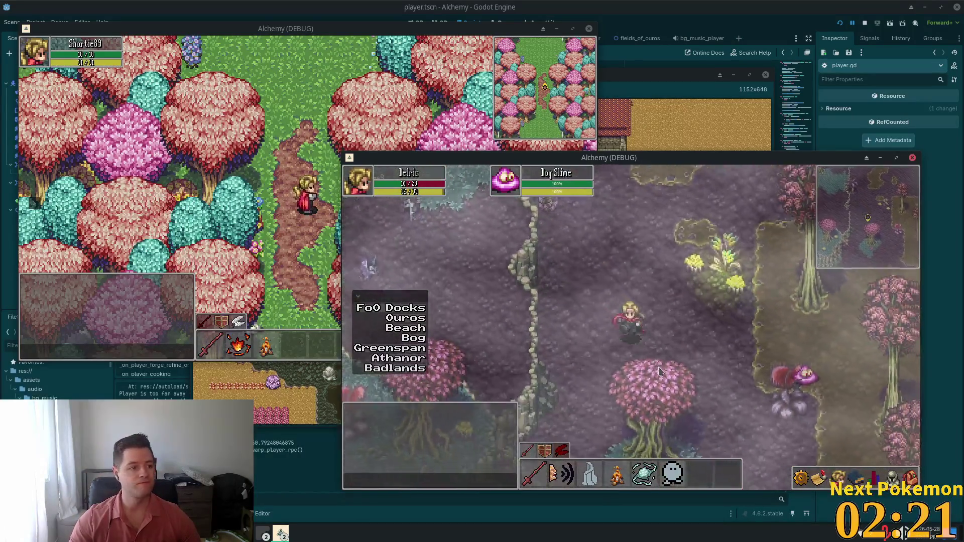
key("d")
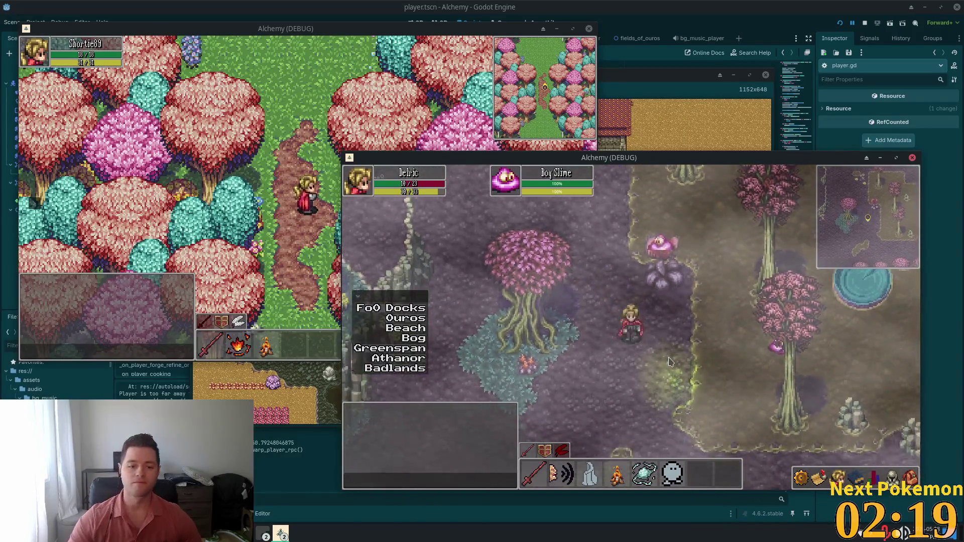
key("w")
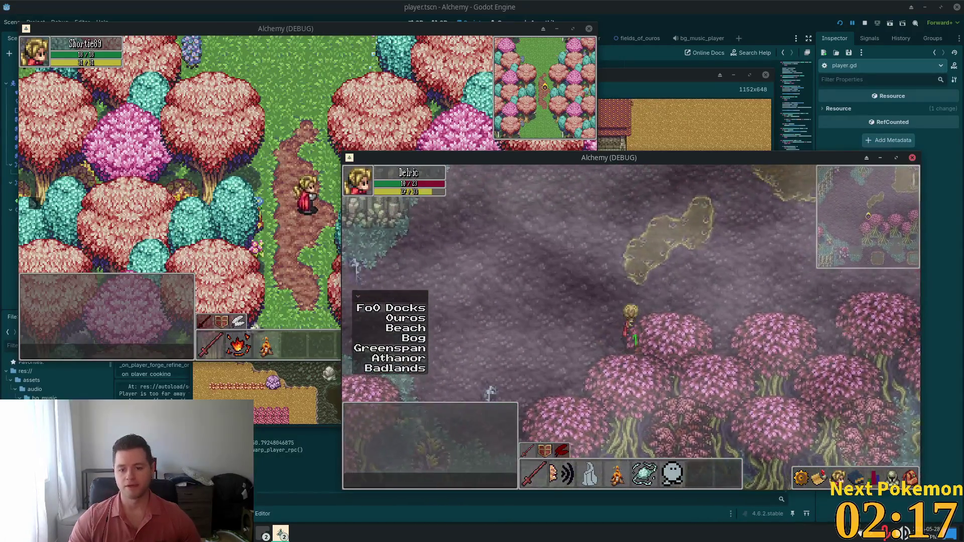
left_click(911, 477)
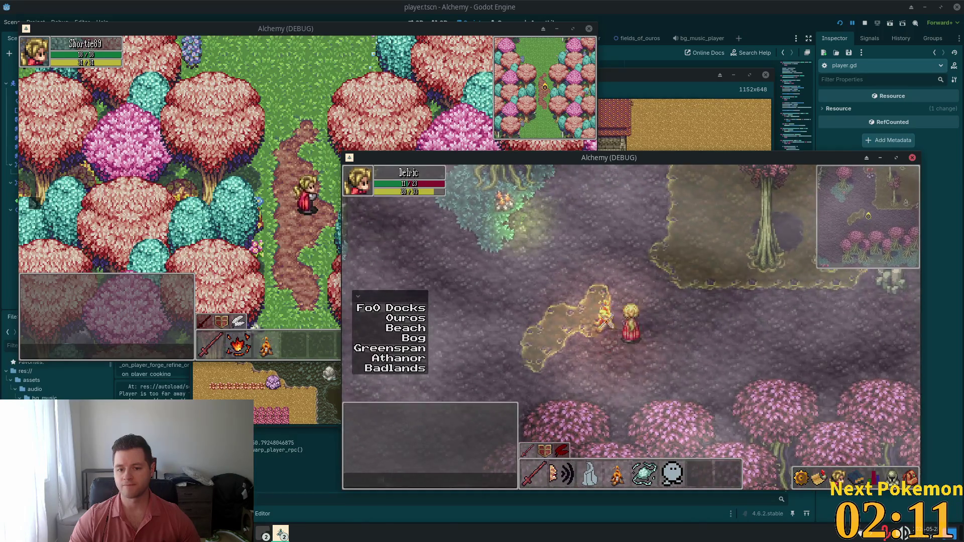
Step: Cook several Raw Red Meat into Cooked Red Meat at the campfire, then leave the game
left_click(606, 321)
left_click(892, 475)
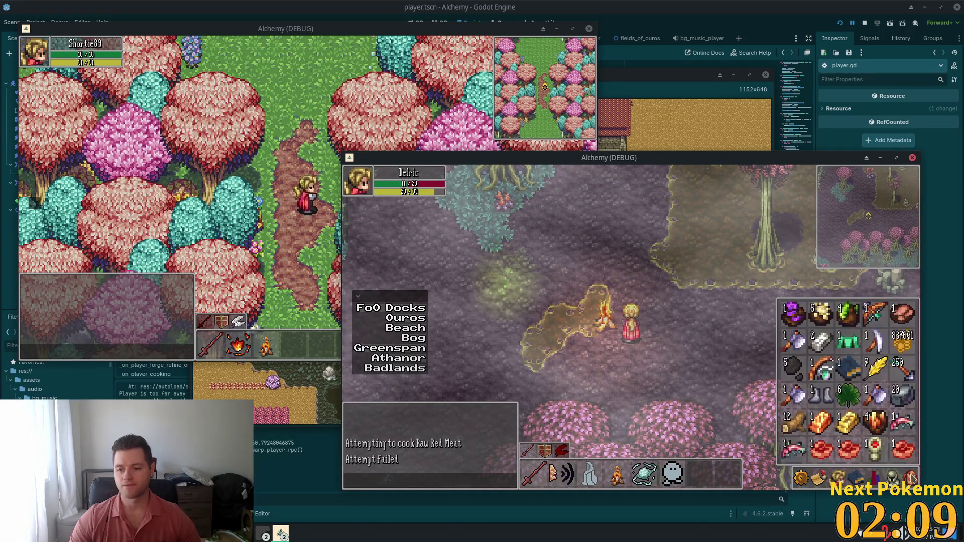
left_click(605, 324)
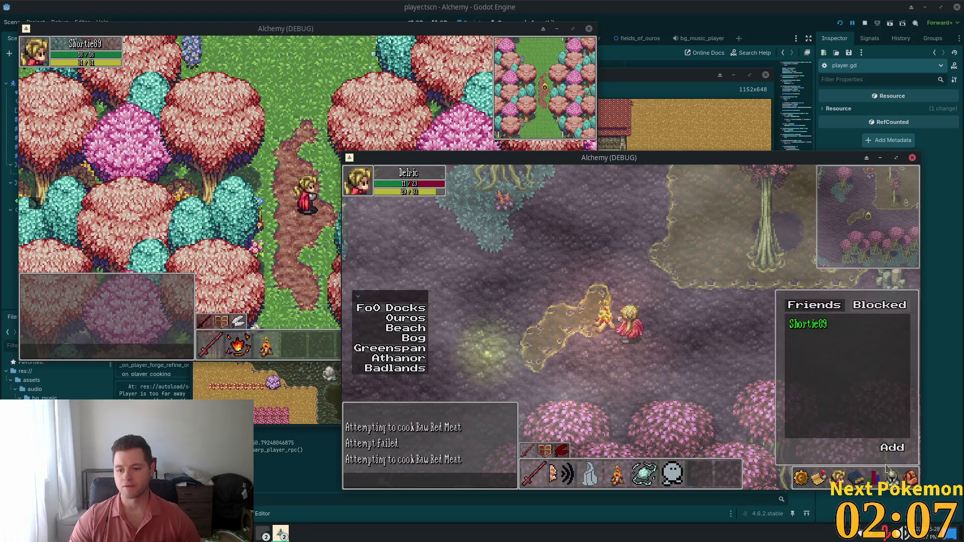
left_click(906, 472)
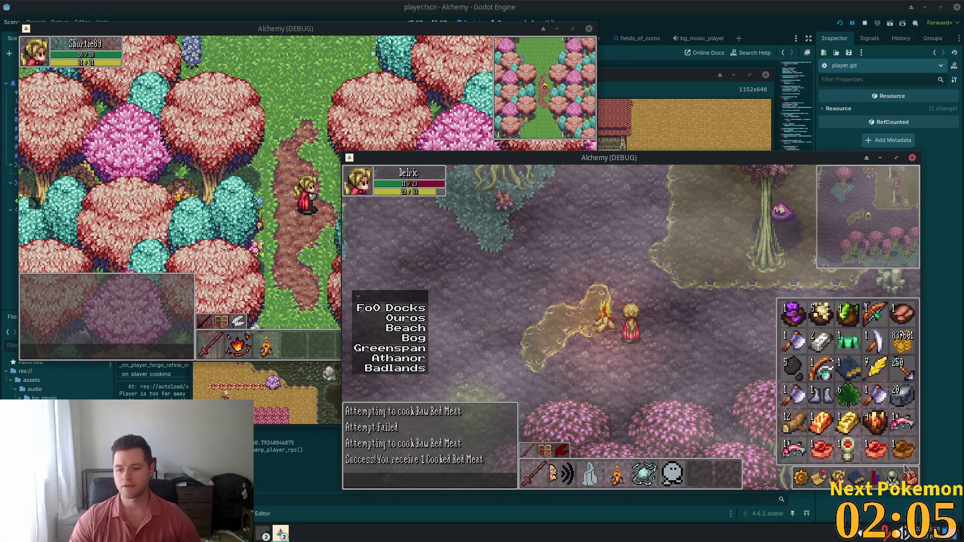
left_click(823, 442)
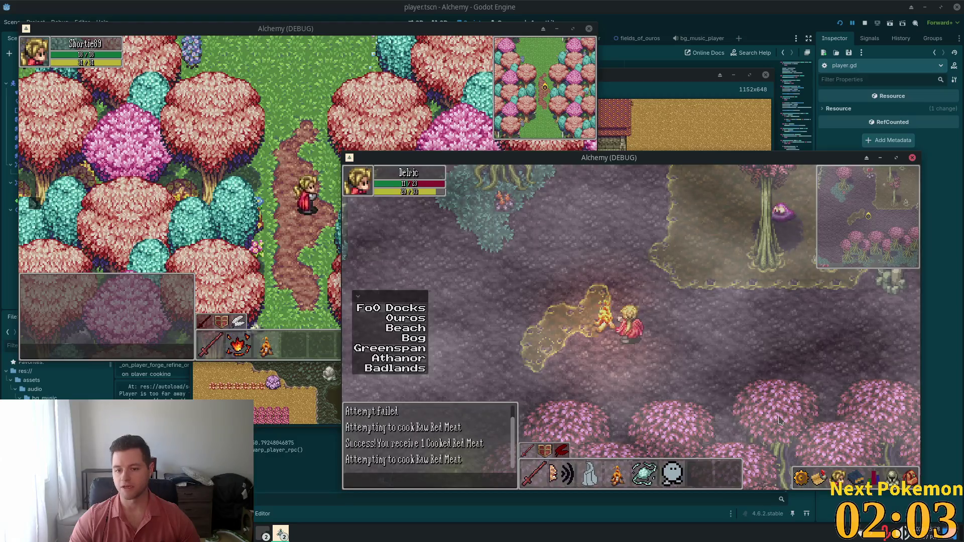
left_click(909, 477)
left_click(837, 477)
left_click(910, 477)
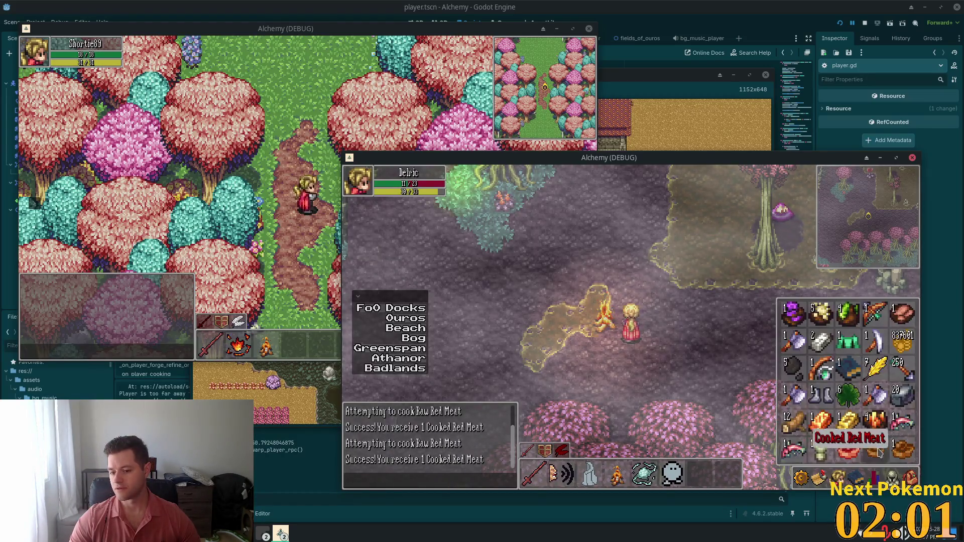
left_click(852, 448)
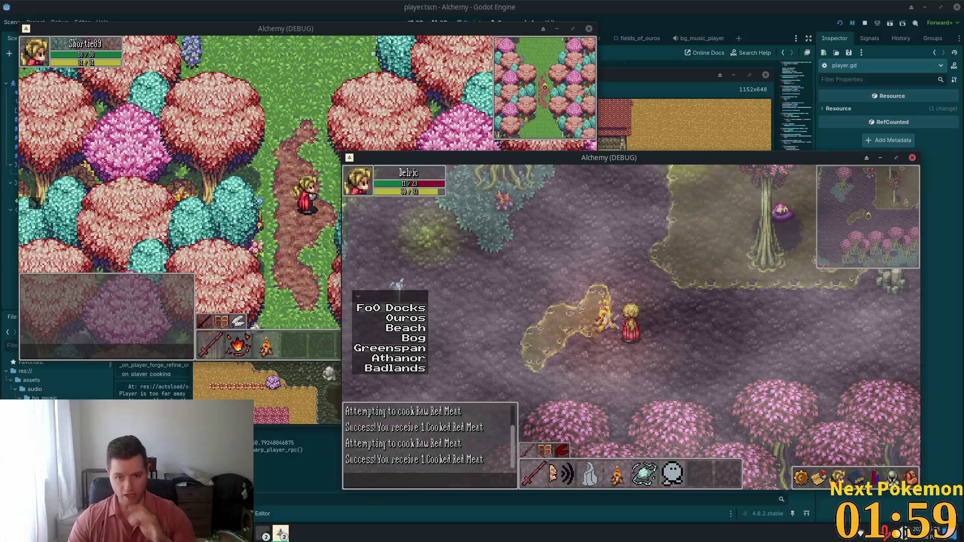
left_click(905, 469)
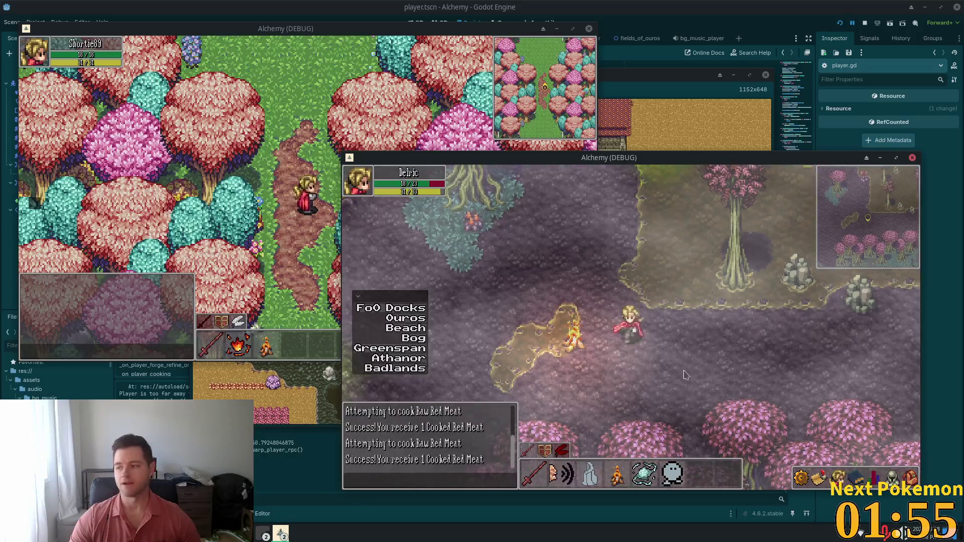
key("alt+Tab")
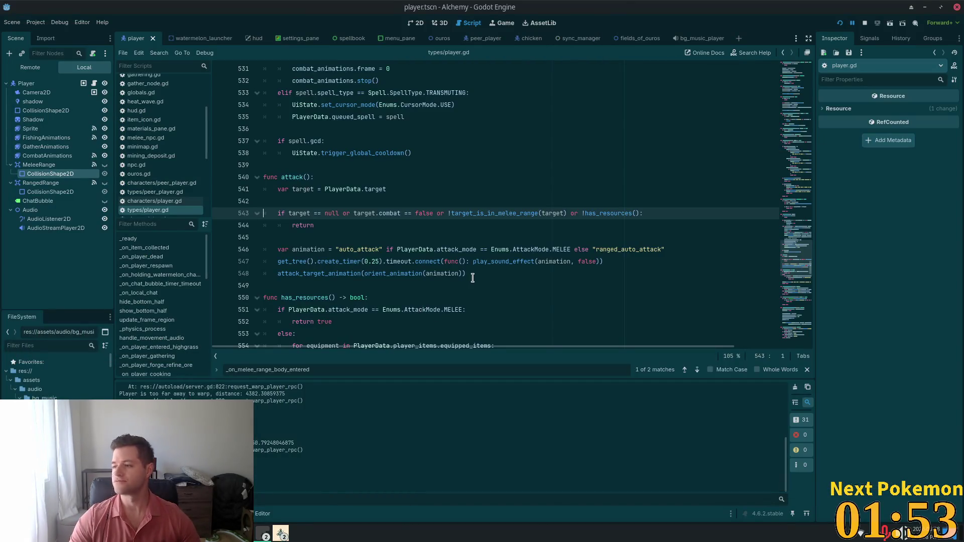
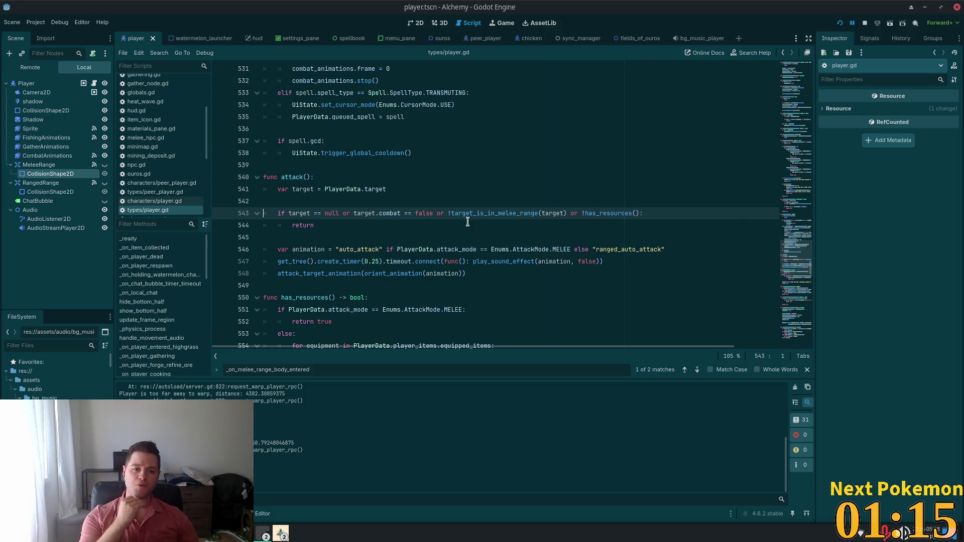
Step: Append 'or attack_timer.is_running()' to the early-return check on line 543 of player.gd
left_click(507, 284)
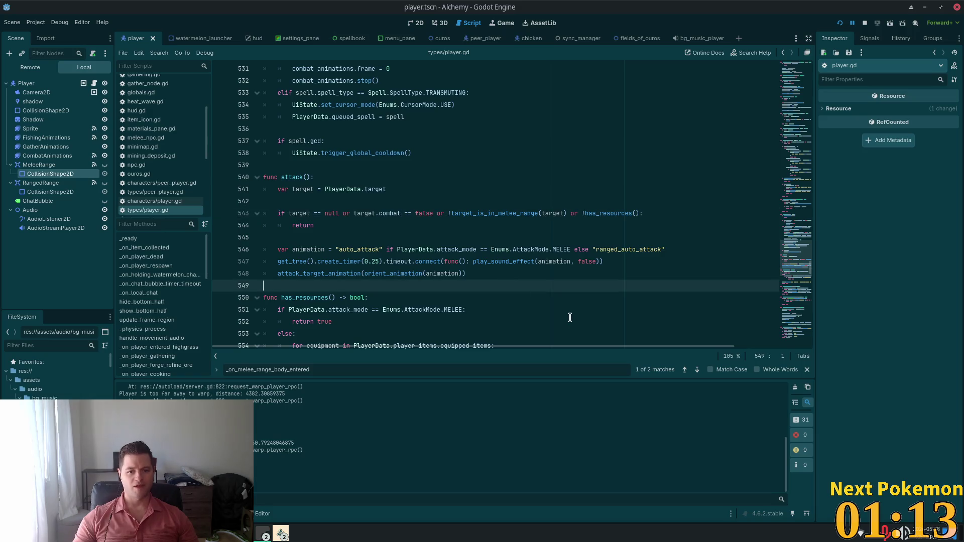
left_click(327, 225)
left_click(326, 235)
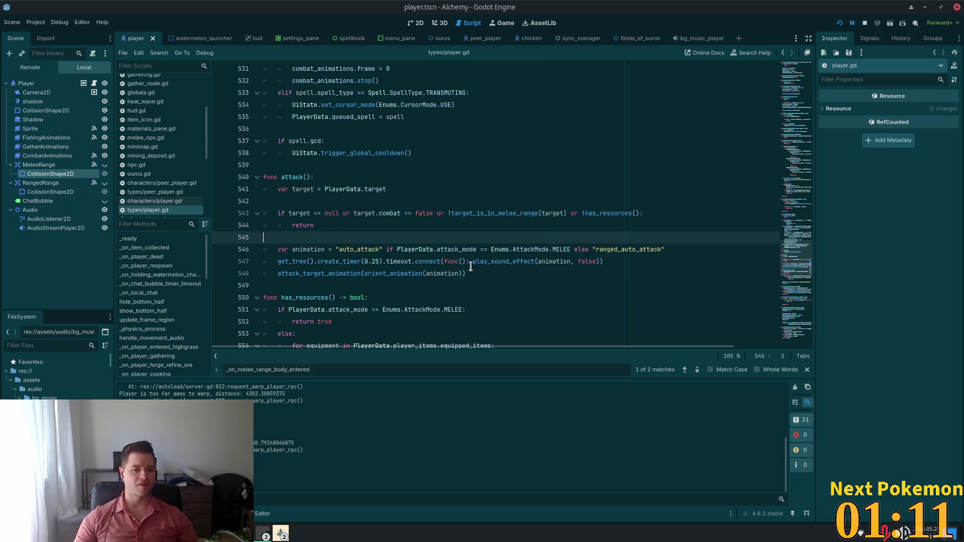
left_click(298, 201)
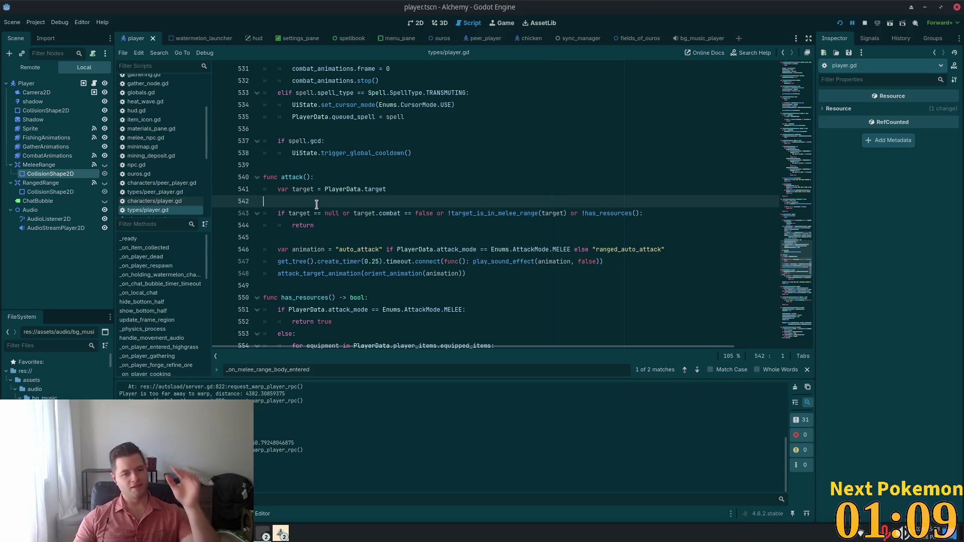
key("alt+Tab")
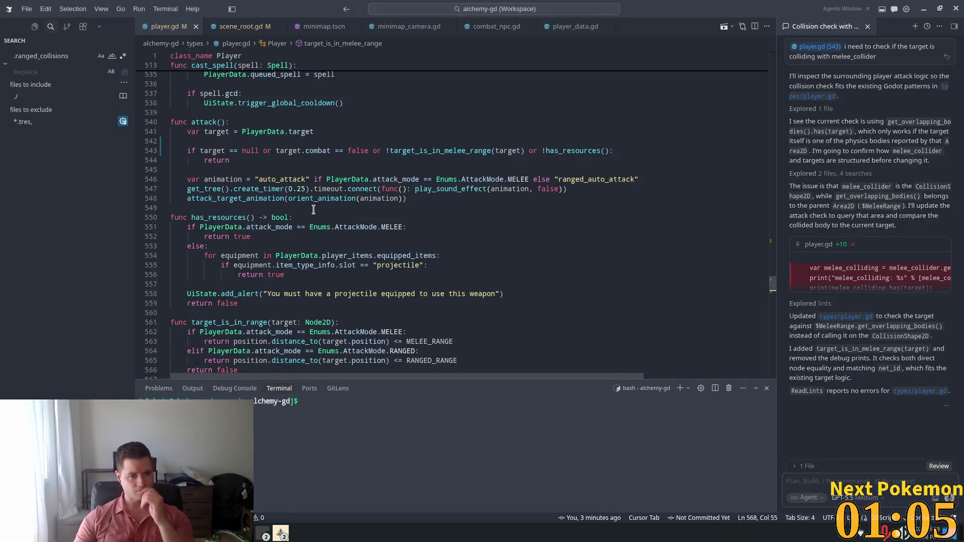
left_click(397, 158)
double_click(460, 150)
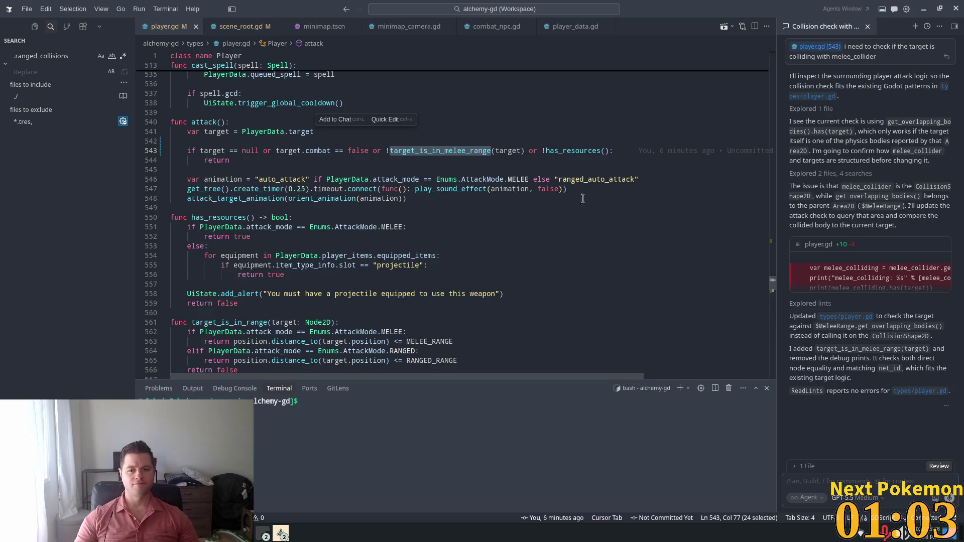
scroll(552, 180, "up", 2)
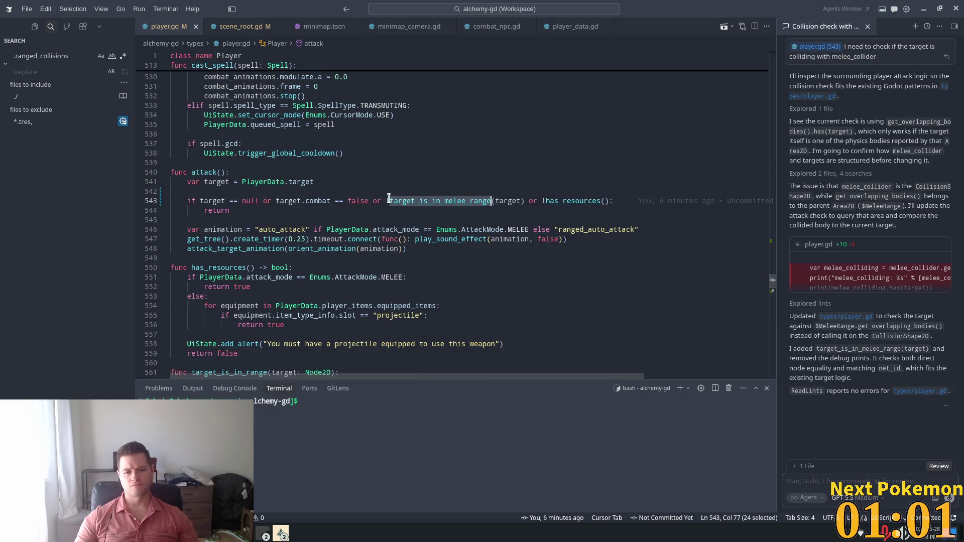
mouse_move(463, 206)
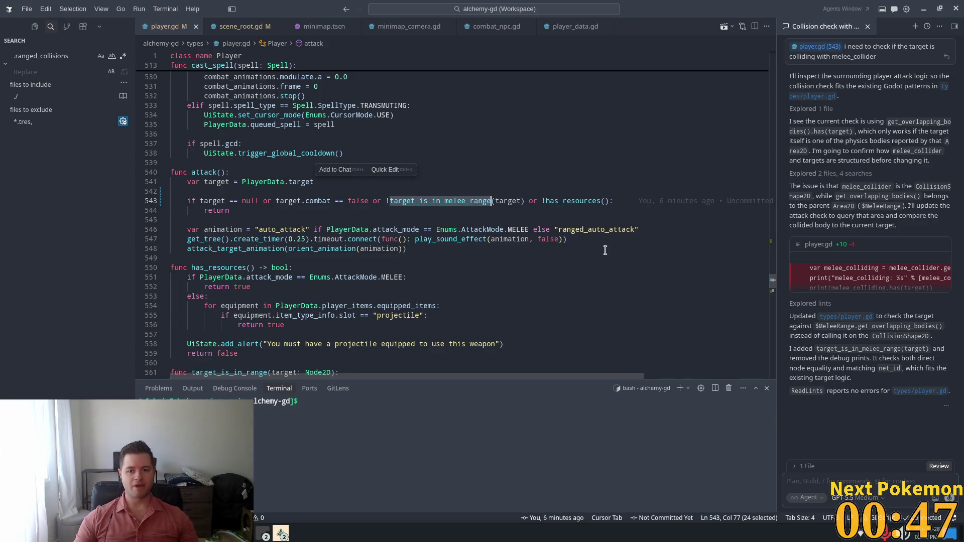
left_click(604, 201)
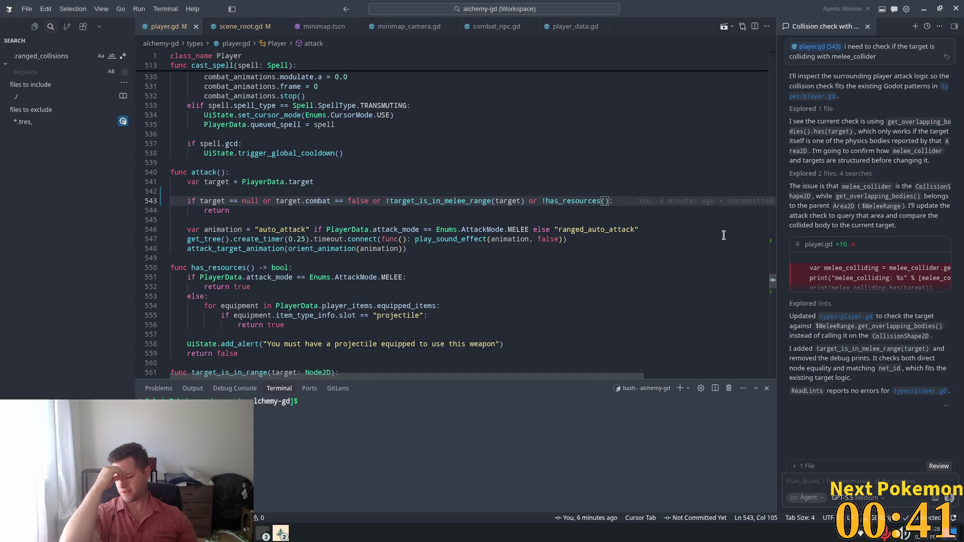
type("o")
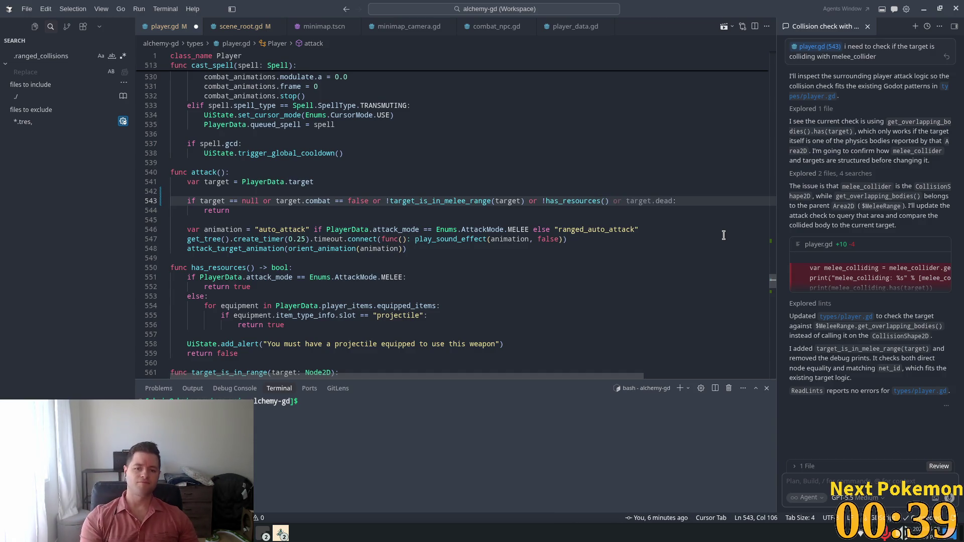
type("r a")
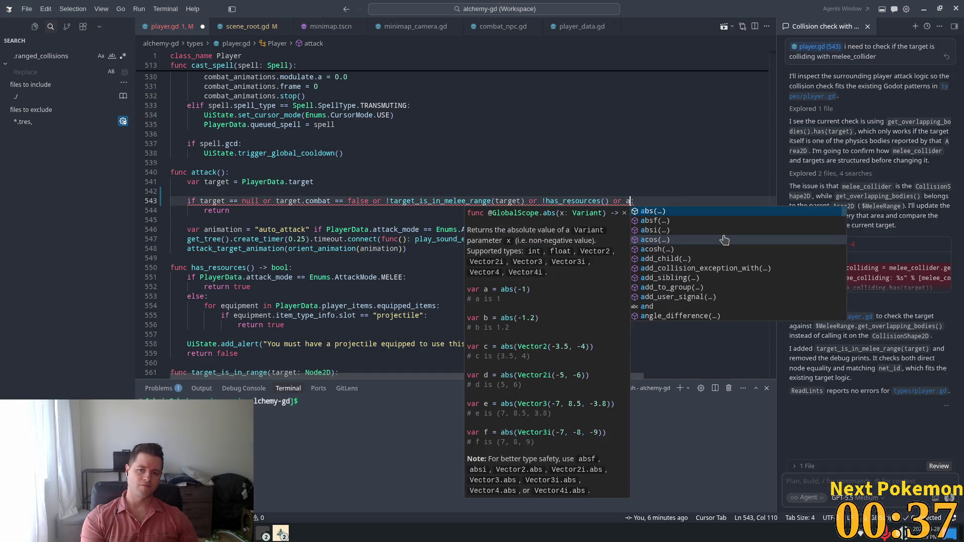
type("ttack_timer")
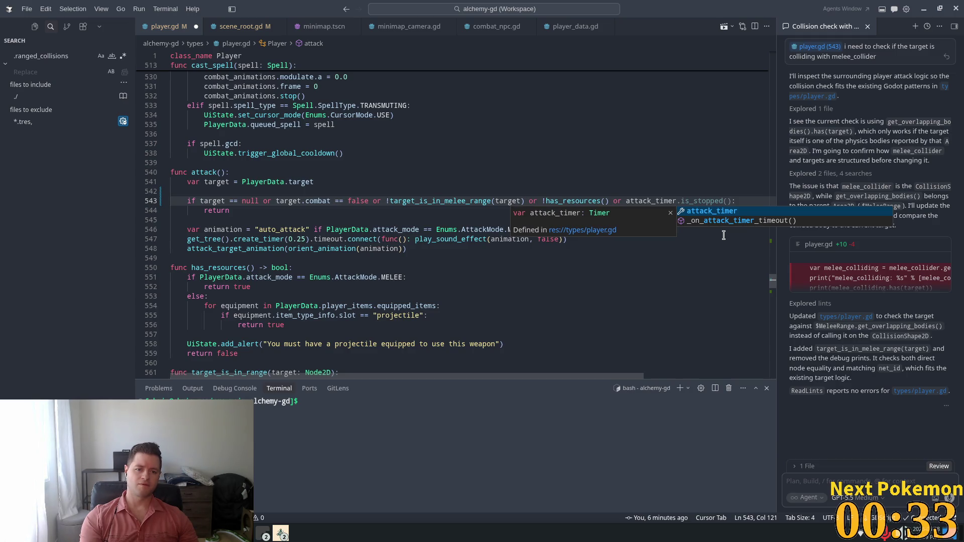
type(".")
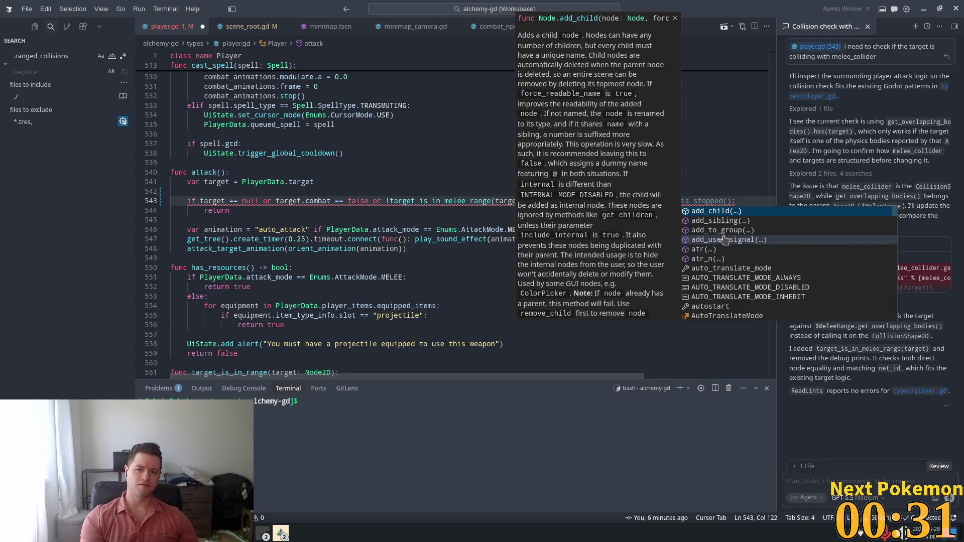
type("is_")
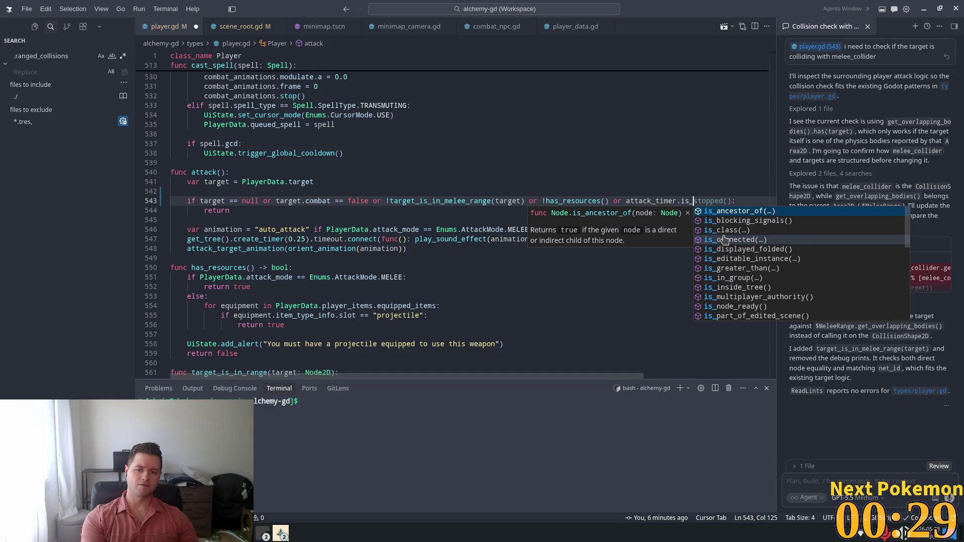
type("ru")
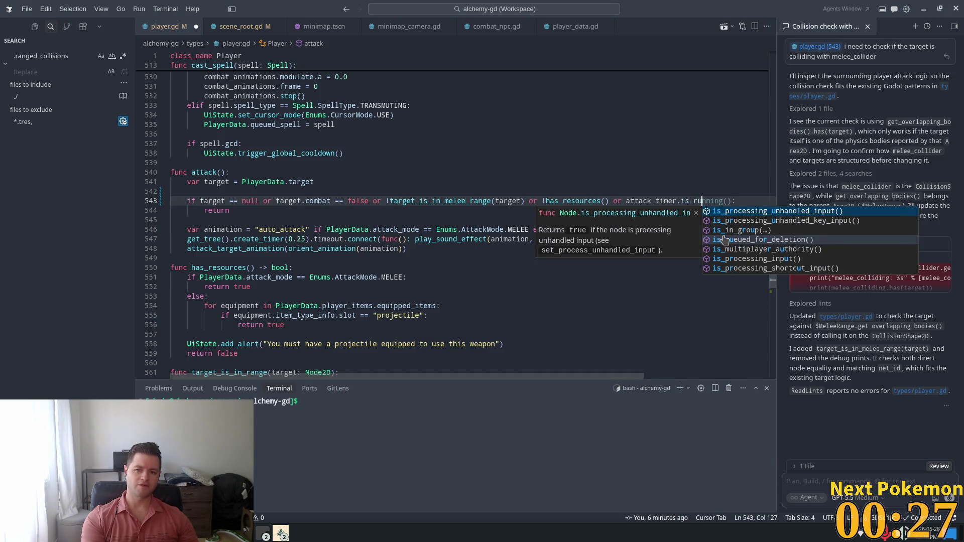
key("Tab")
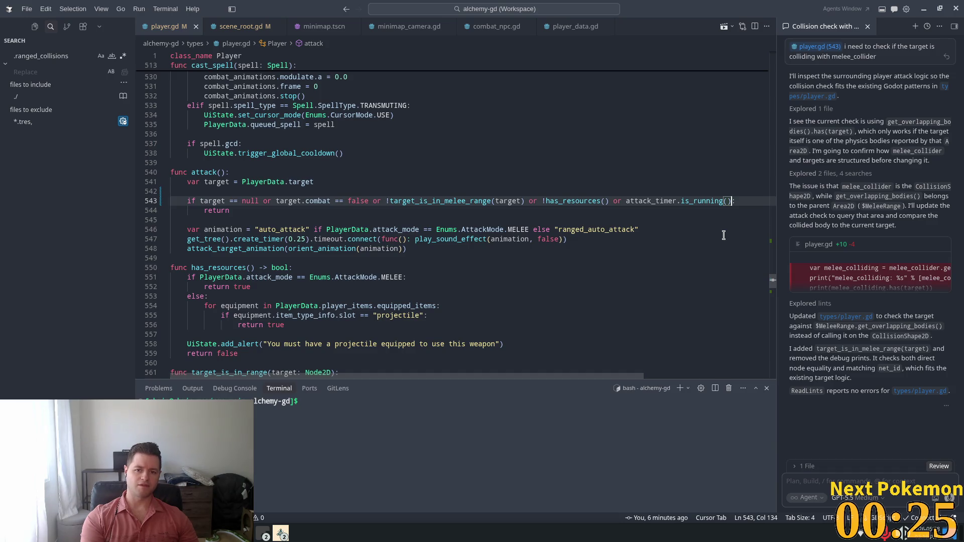
Step: Change the added condition to 'or !attack_timer.is_stopped()'
left_click(576, 93)
key("alt+Tab")
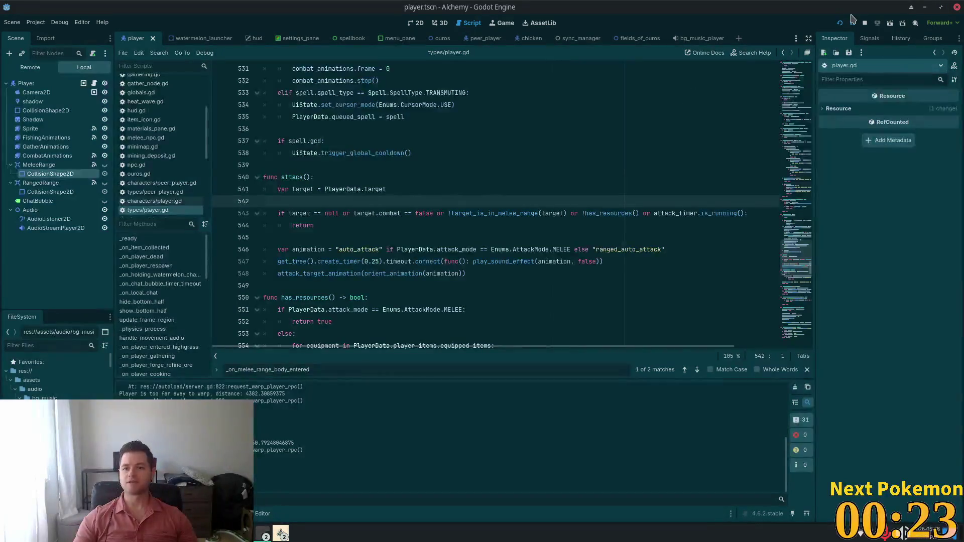
left_click(724, 212)
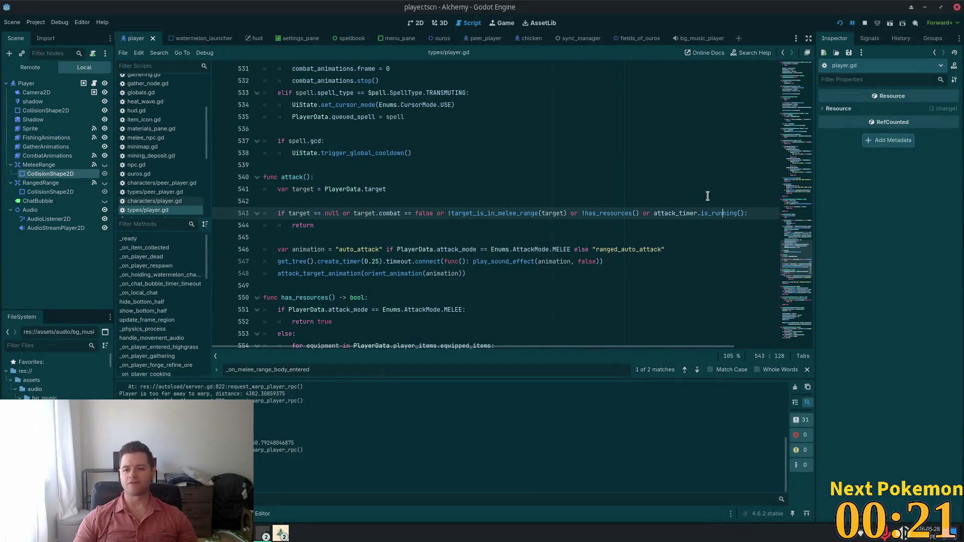
triple_click(710, 213)
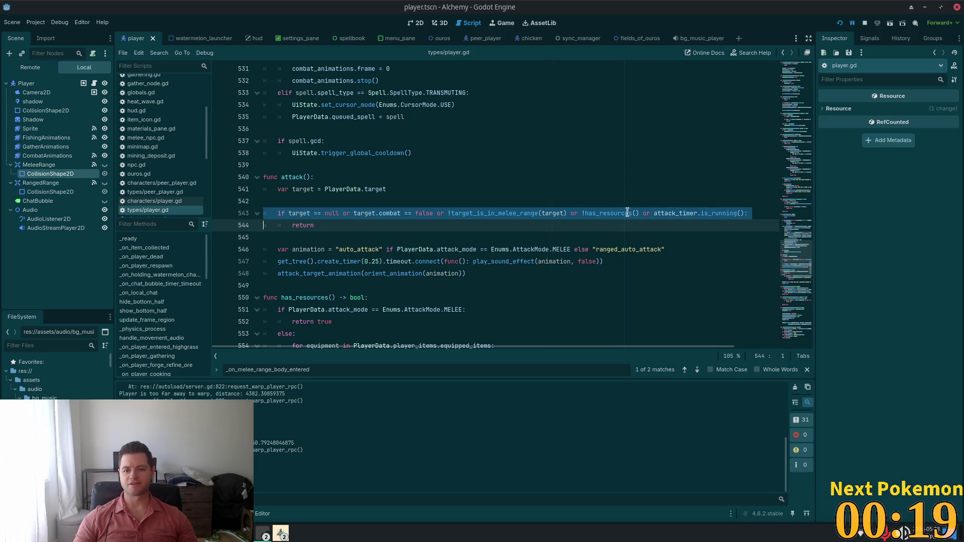
left_click(721, 213)
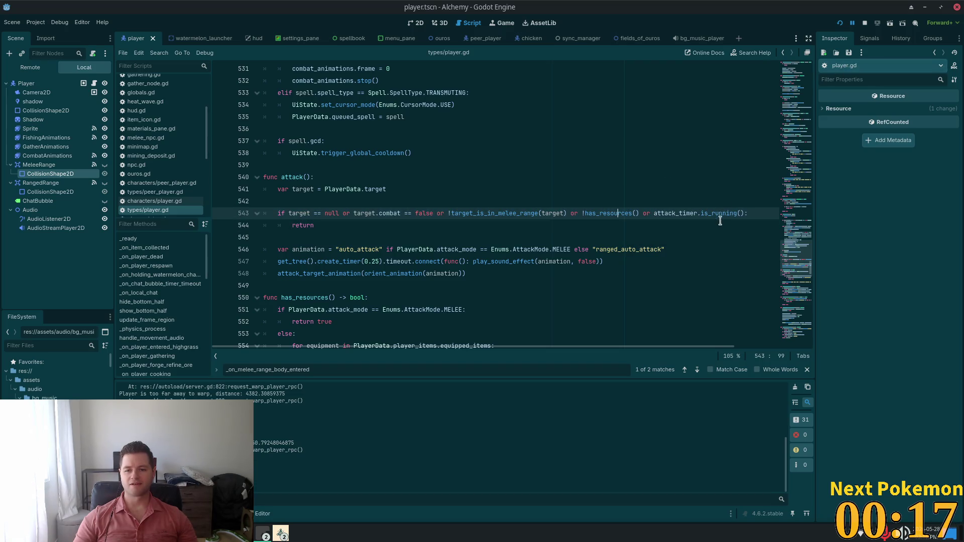
key("alt+Tab")
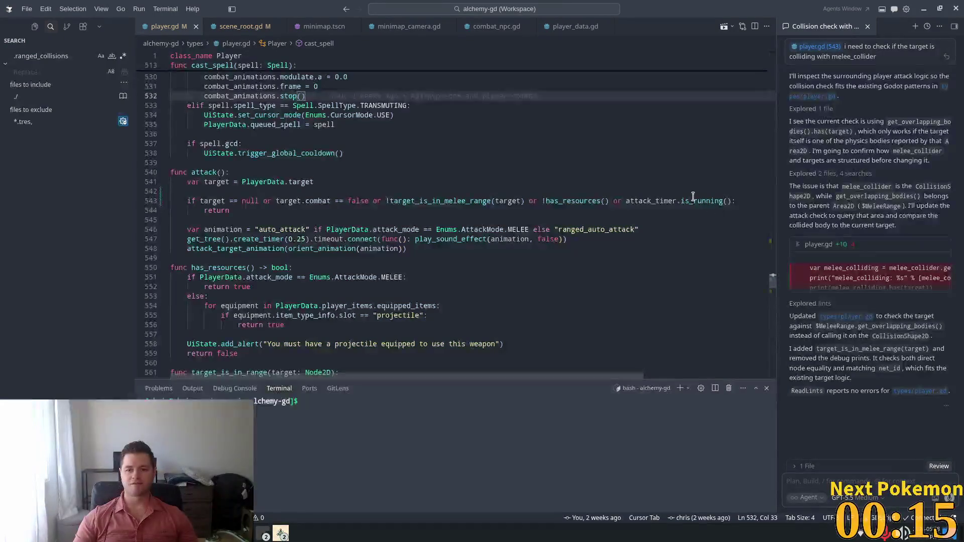
type("is_st")
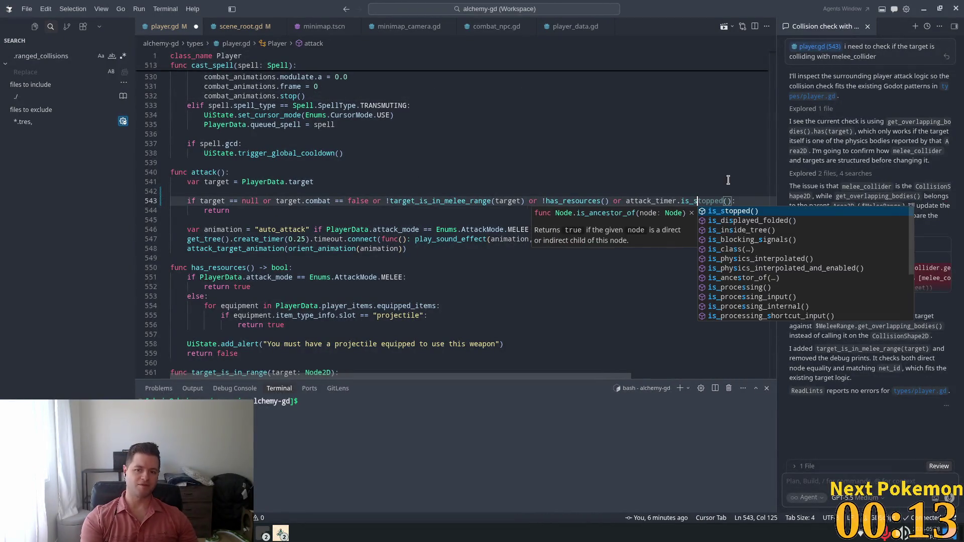
key("Tab")
key("ctrl+Left")
key("ctrl+Left")
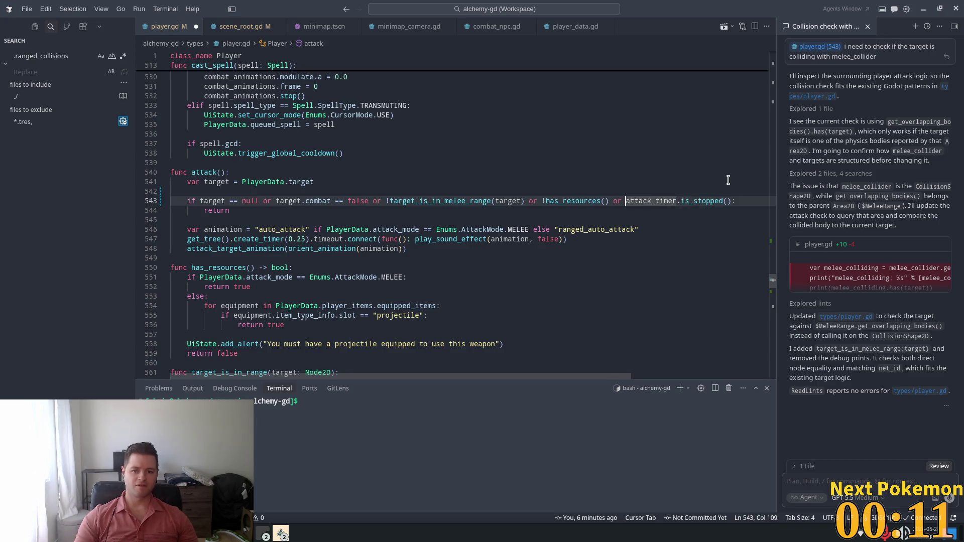
type("!")
Step: Save player.gd and run the project in Godot to playtest the fix
key("ctrl+s")
key("alt+Tab")
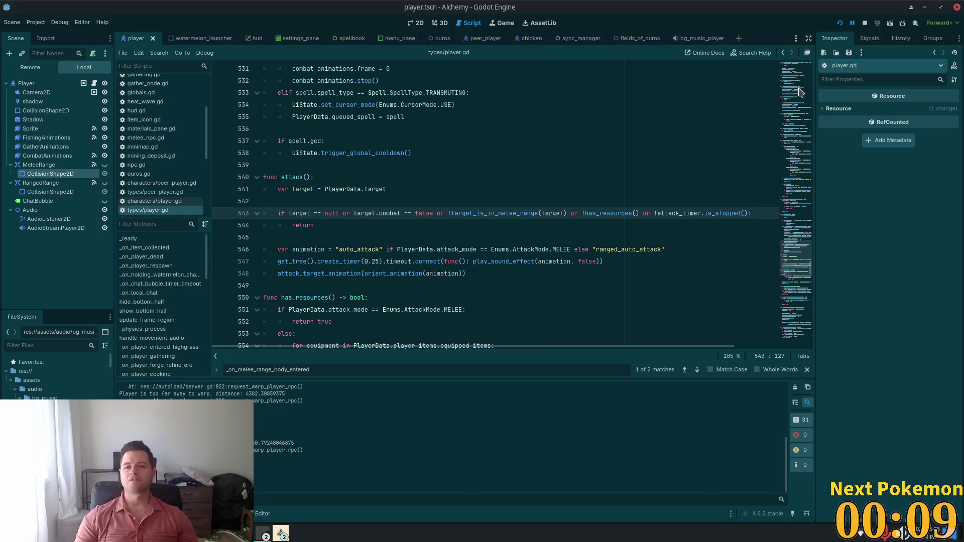
left_click(839, 25)
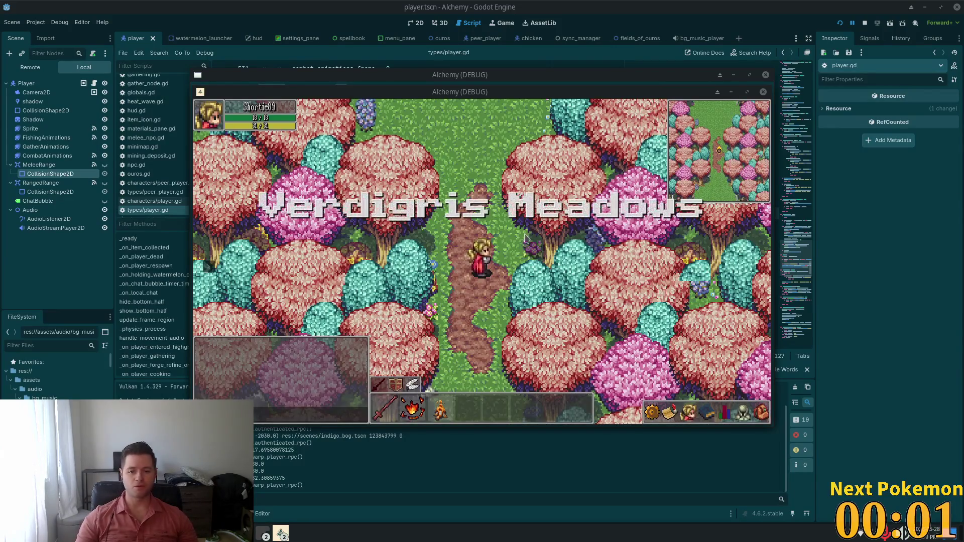
Step: Move the extra game window aside and attack the Bog Slime with melee
mouse_move(462, 95)
left_mouse_down()
mouse_move(349, 223)
mouse_move(329, 226)
left_mouse_up()
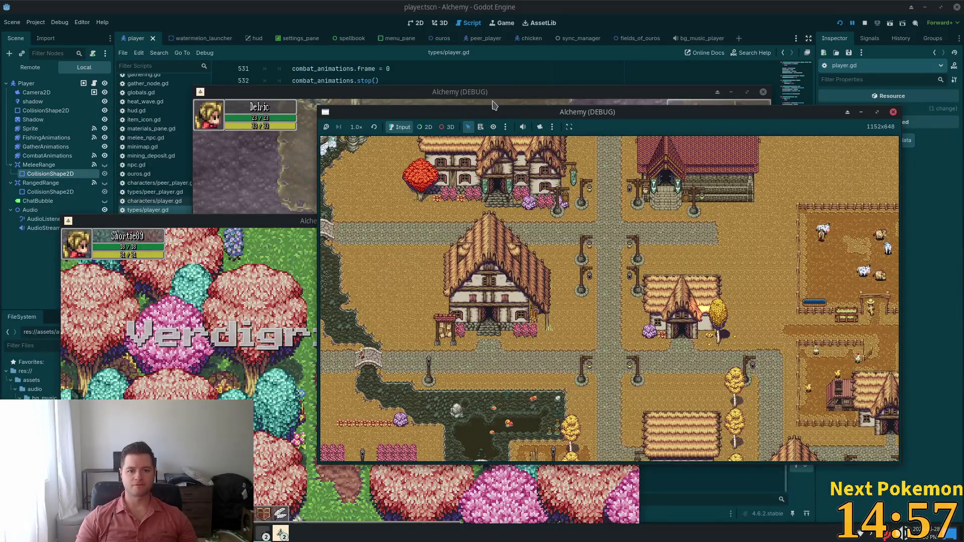
key("w")
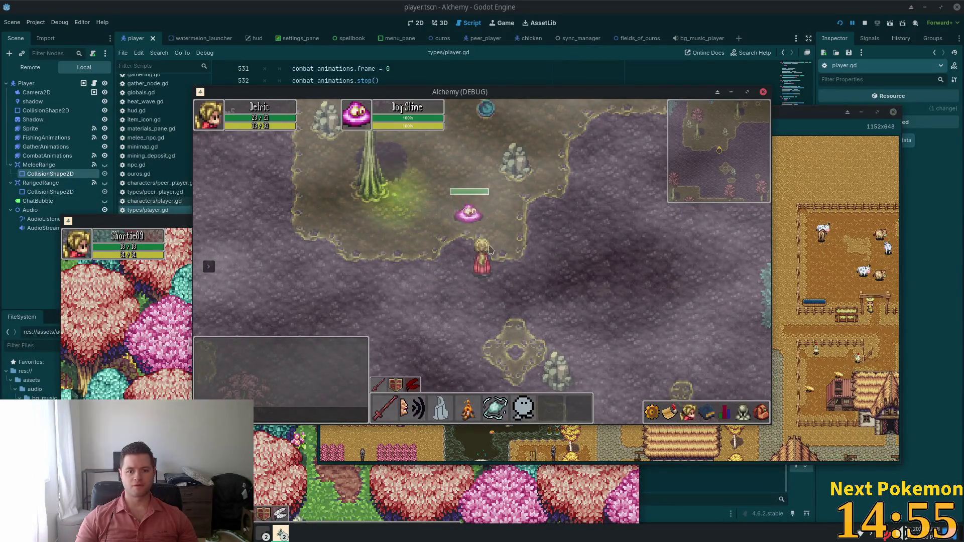
key("d")
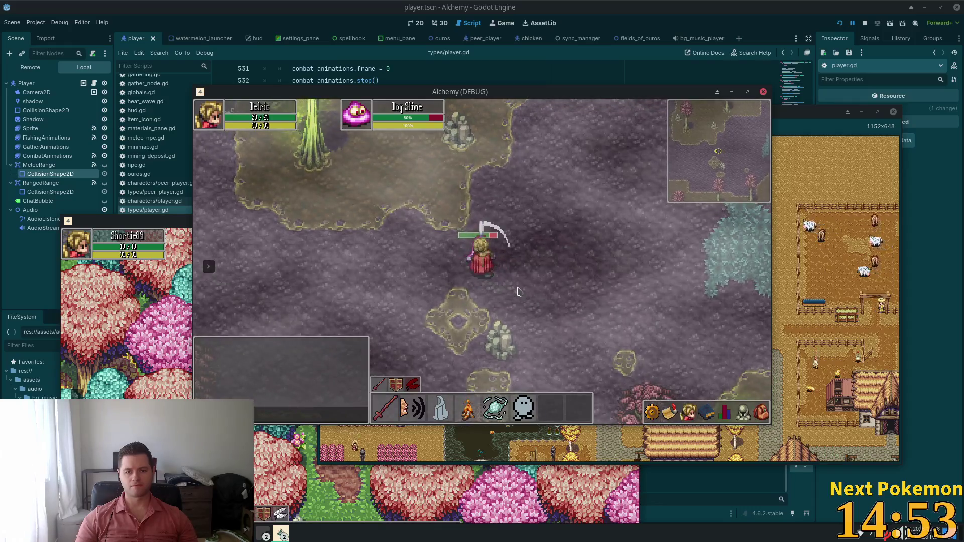
key("d")
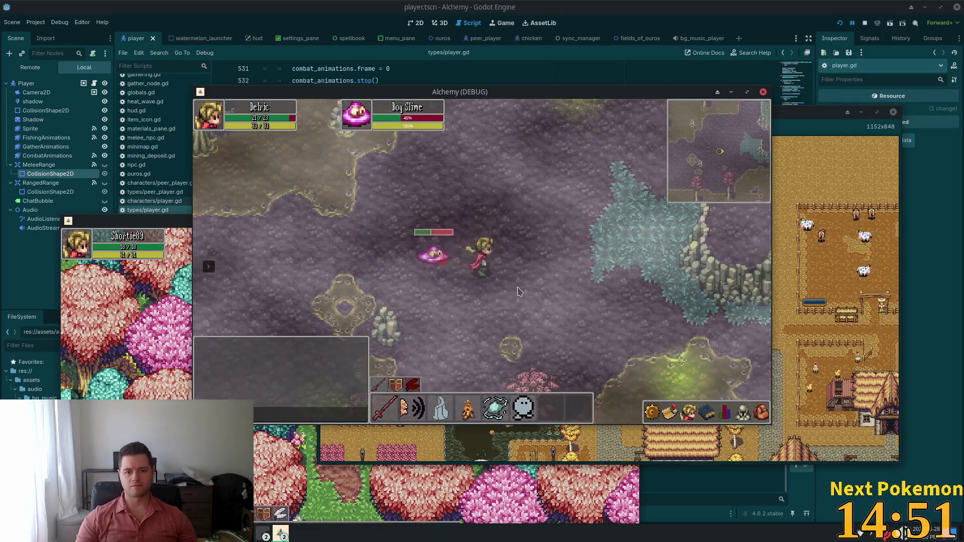
key("d")
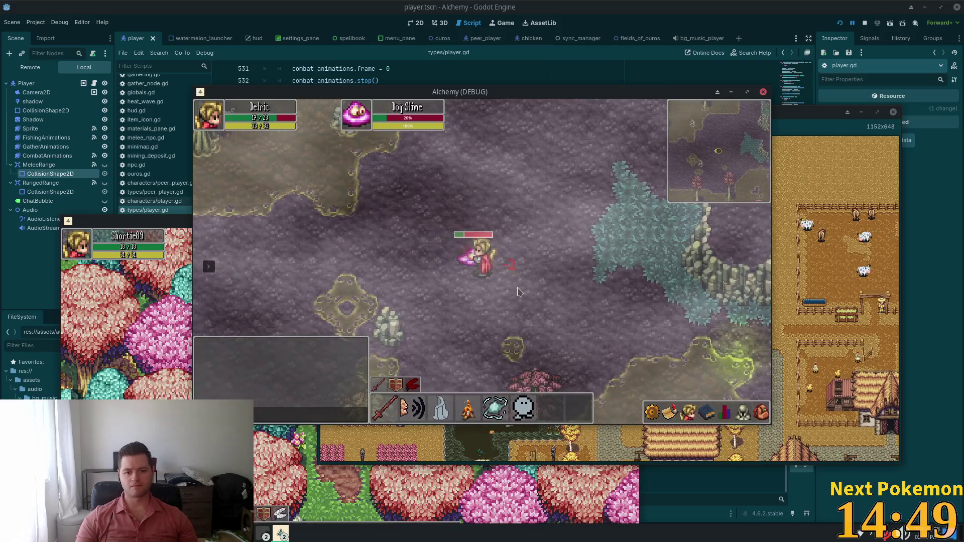
Step: Collect the red drop and explore the lily-pad area until the character dies
key("w")
key("d")
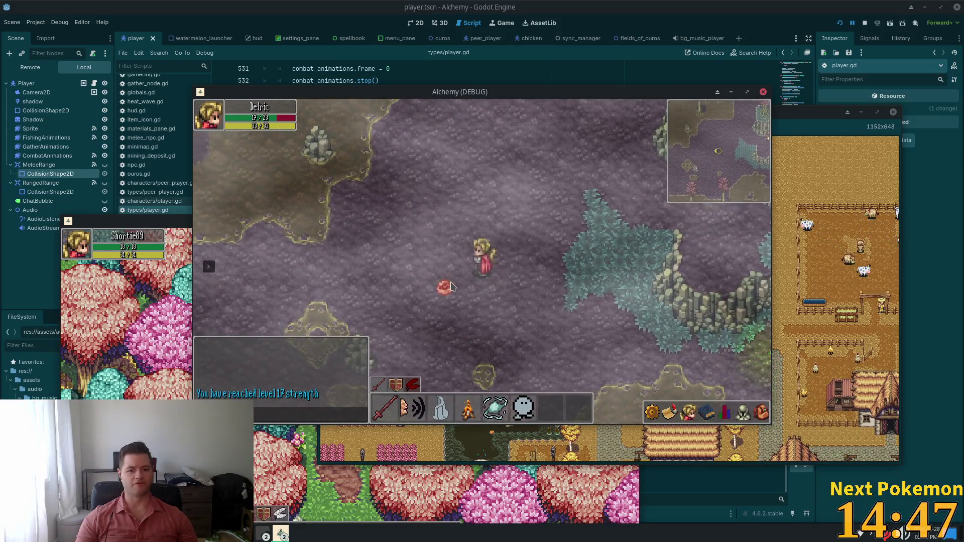
key("w")
key("a")
key("s")
key("d")
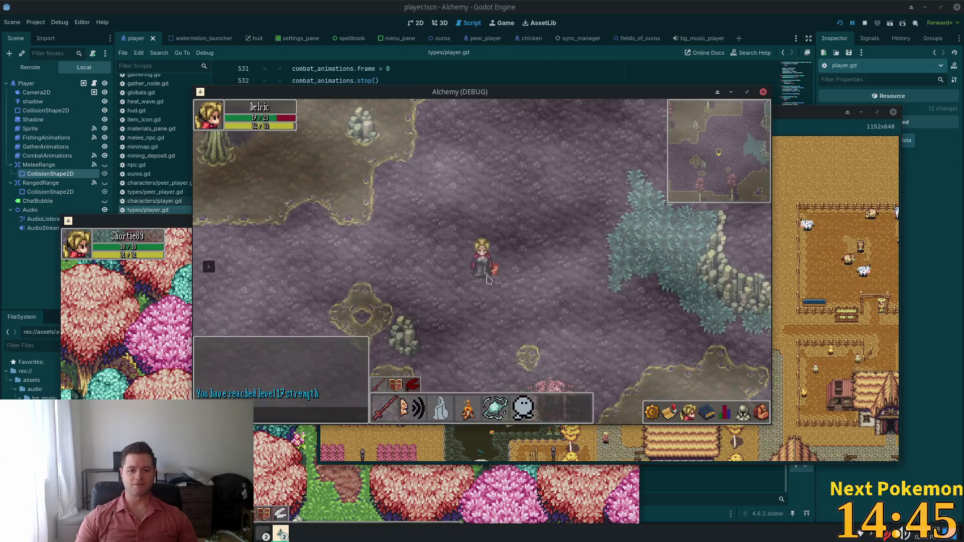
key("w")
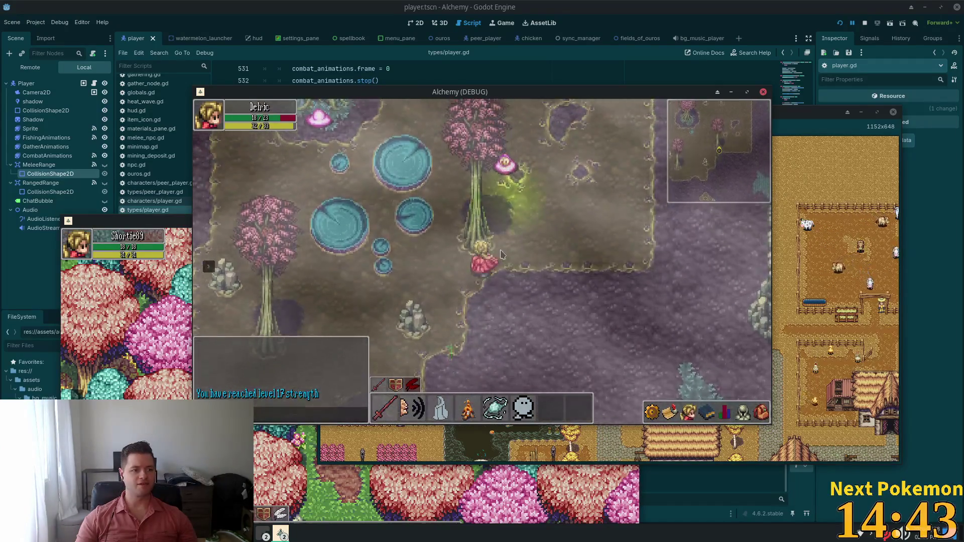
key("s")
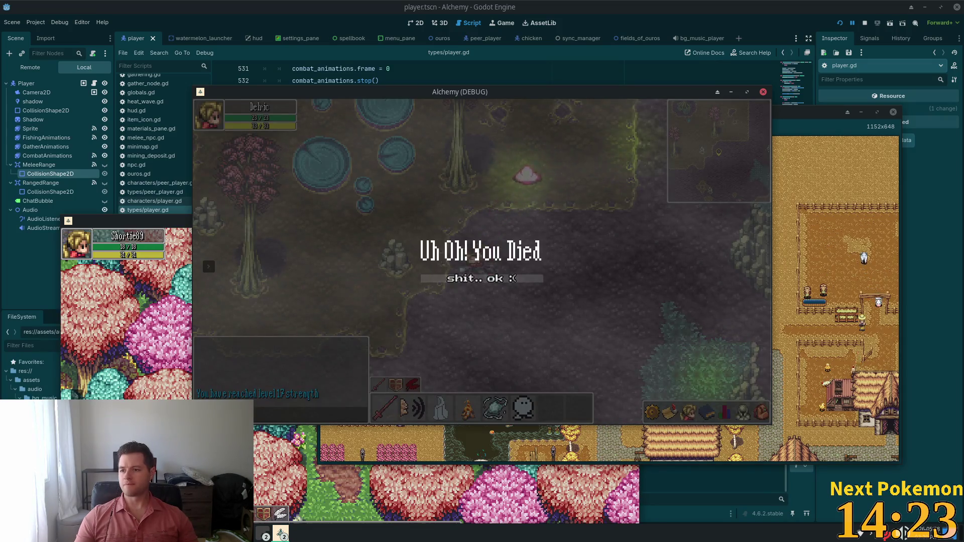
Step: Respawn in Ouros, walk north and west toward the bridge, and open the travel destinations
left_click(486, 284)
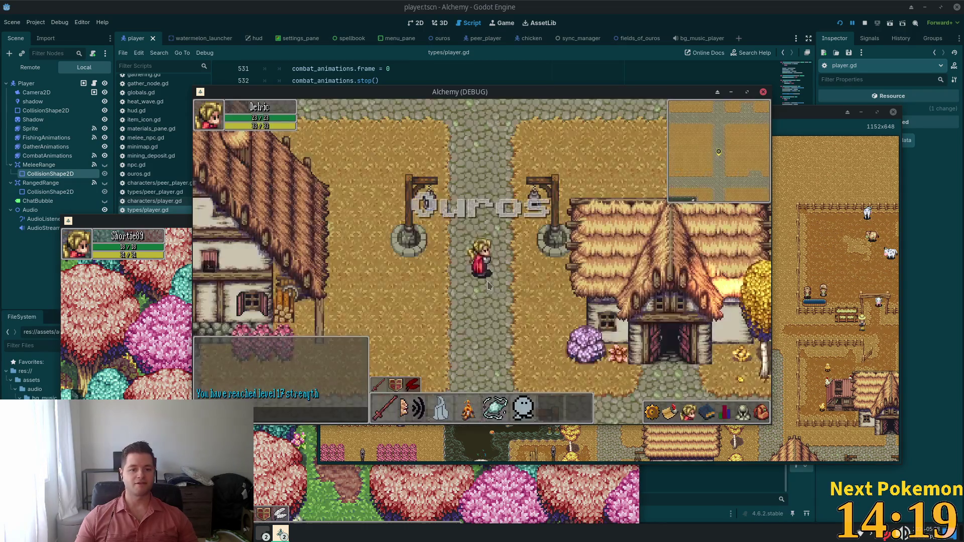
key("w")
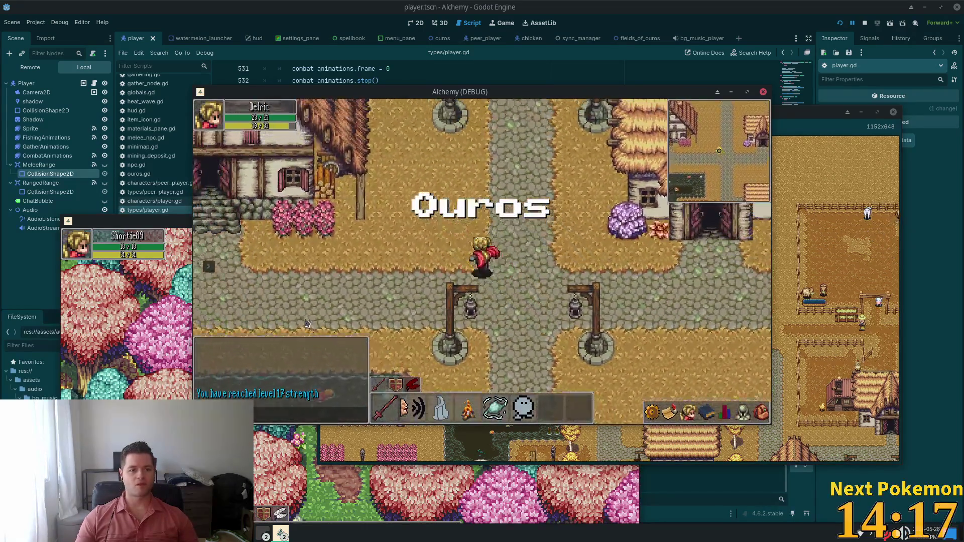
key("a")
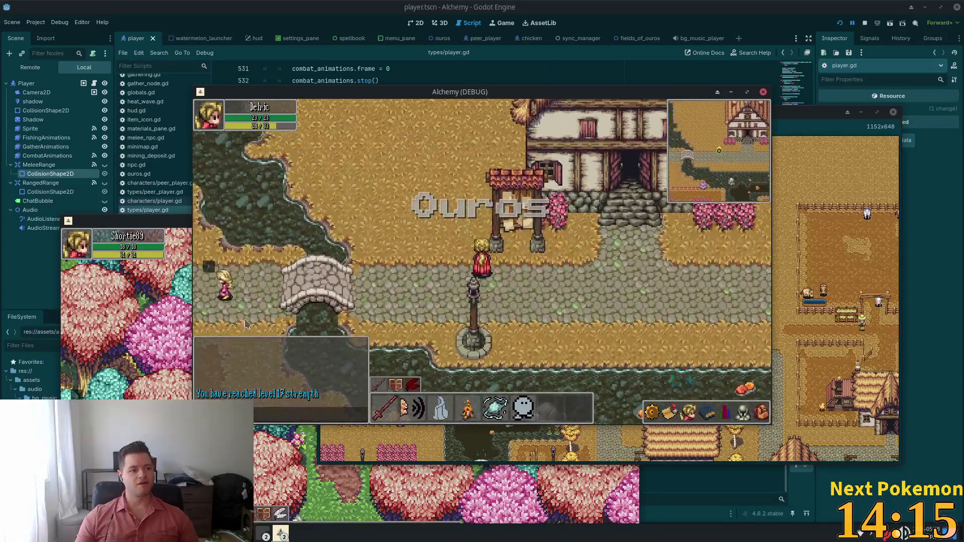
left_click(208, 267)
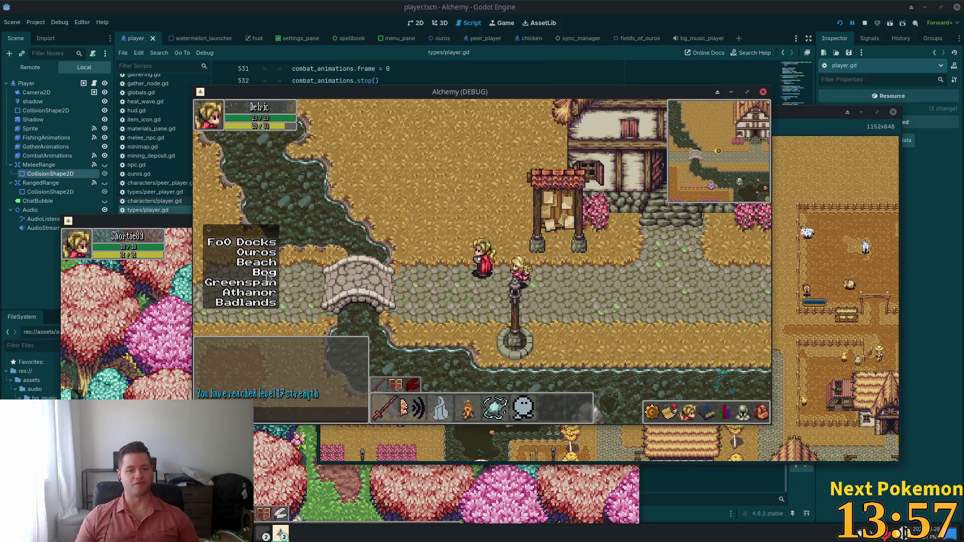
Step: Travel to Indigo Bog and walk through the bog into Bog Cave
left_click(267, 275)
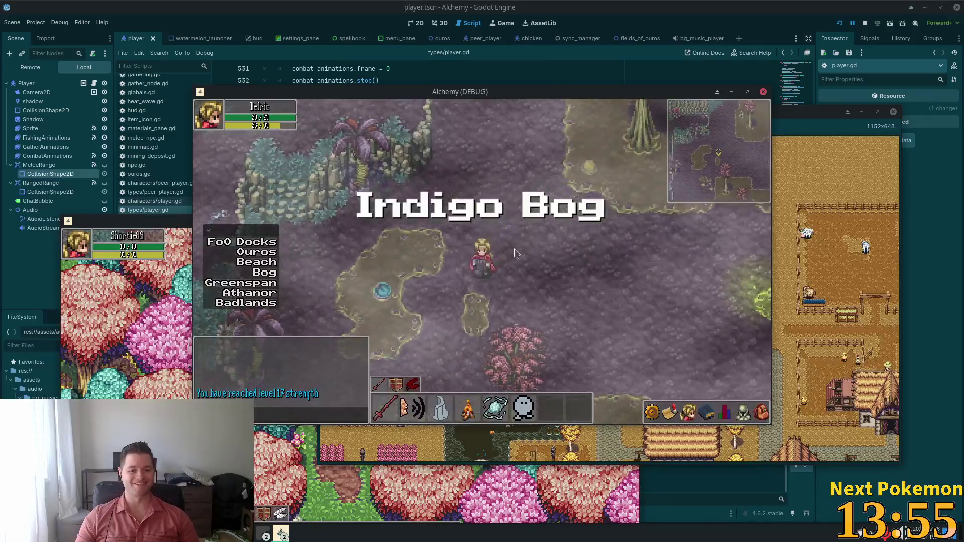
key("Right")
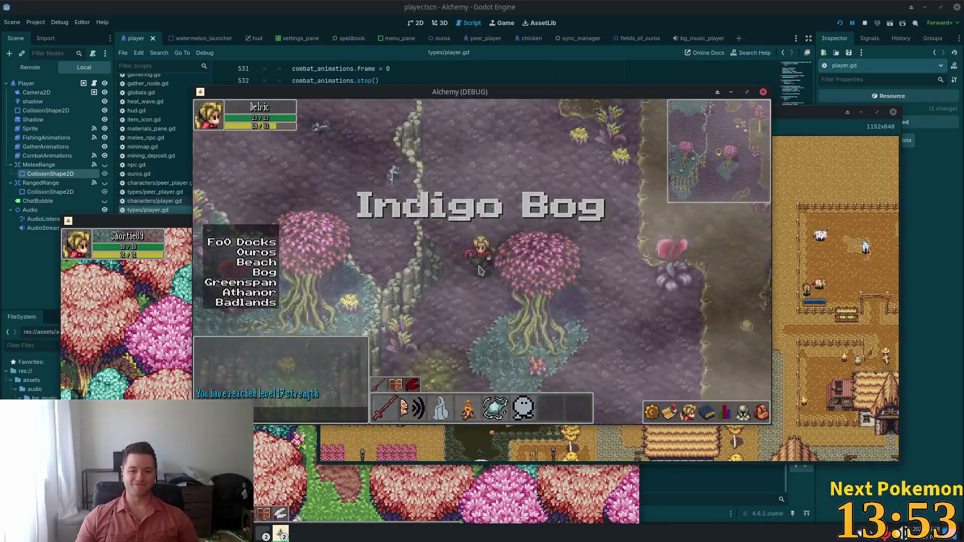
key("Down")
key("Left")
key("Up")
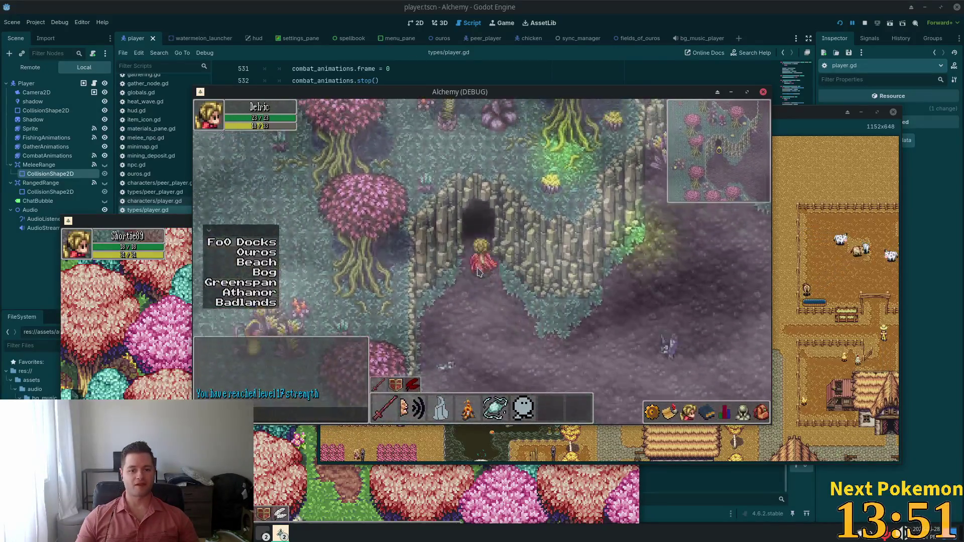
key("Left")
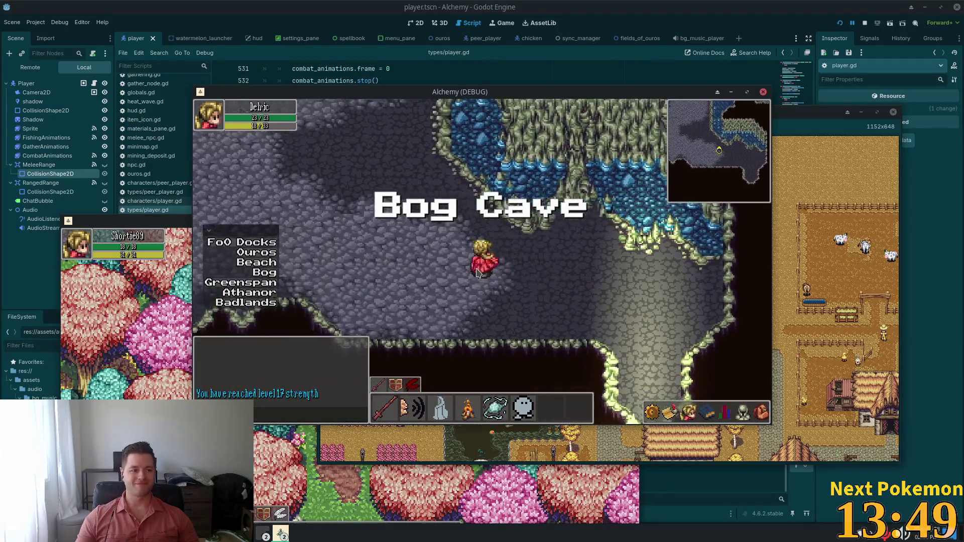
key("Left")
key("Up")
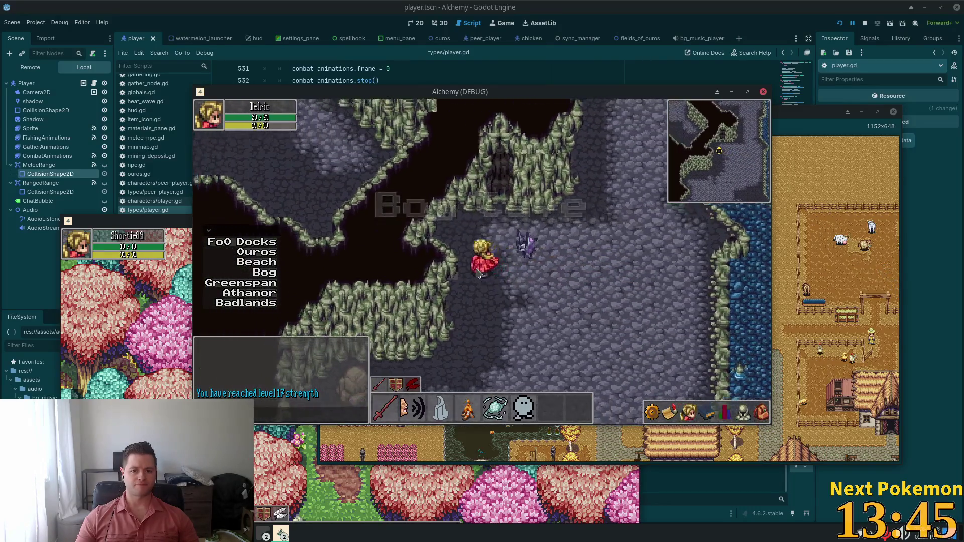
key("Up")
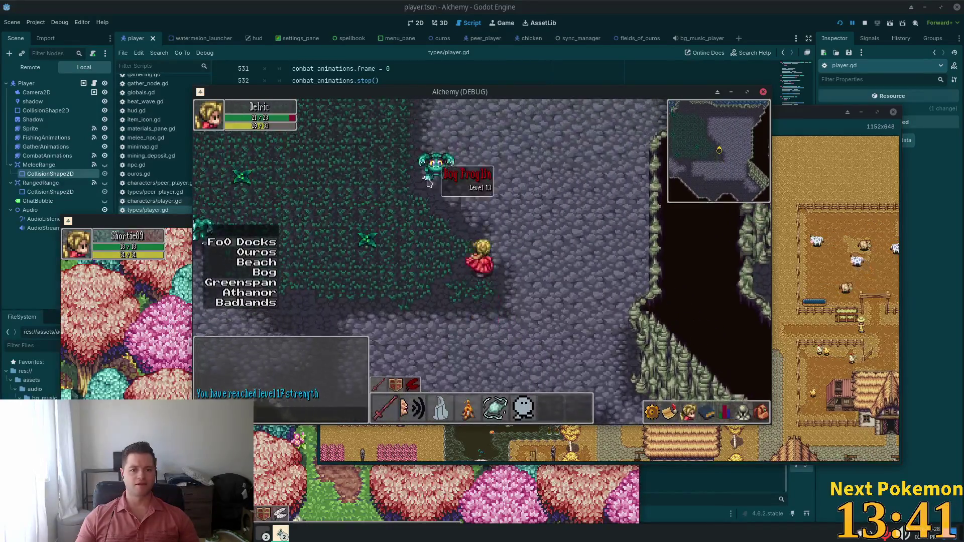
Step: Fight the Bog Froglin in melee until dying, then respawn in Ouros
key("Up")
key("Left")
key("Up")
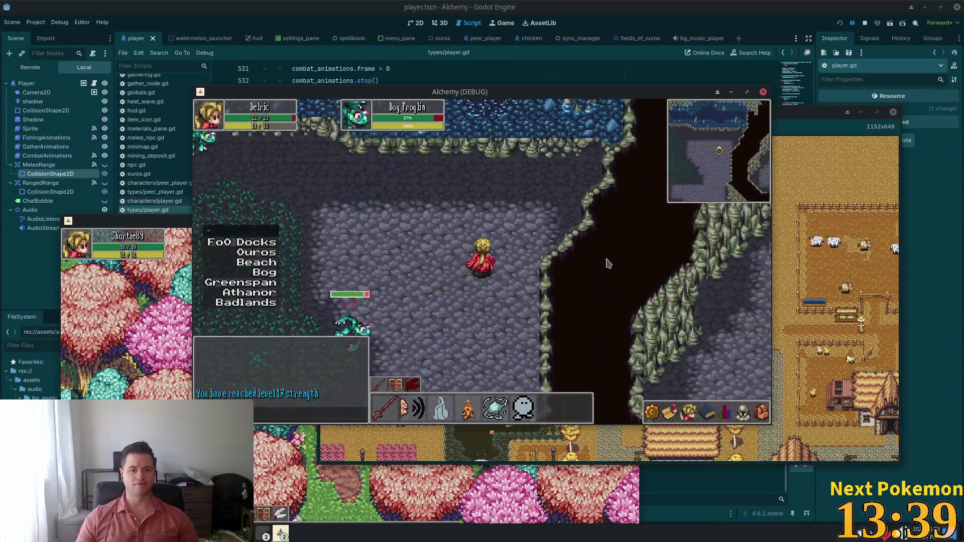
key("Down")
key("Left")
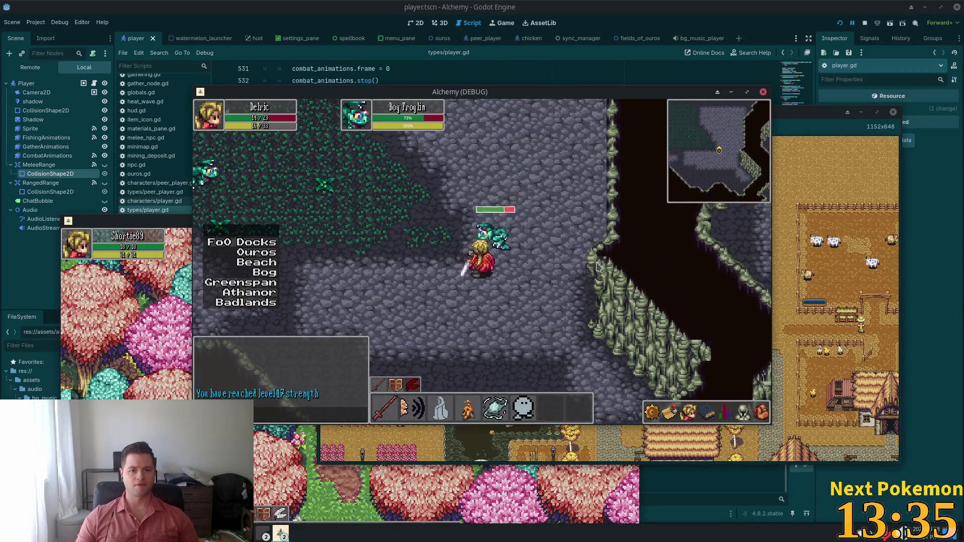
key("Right")
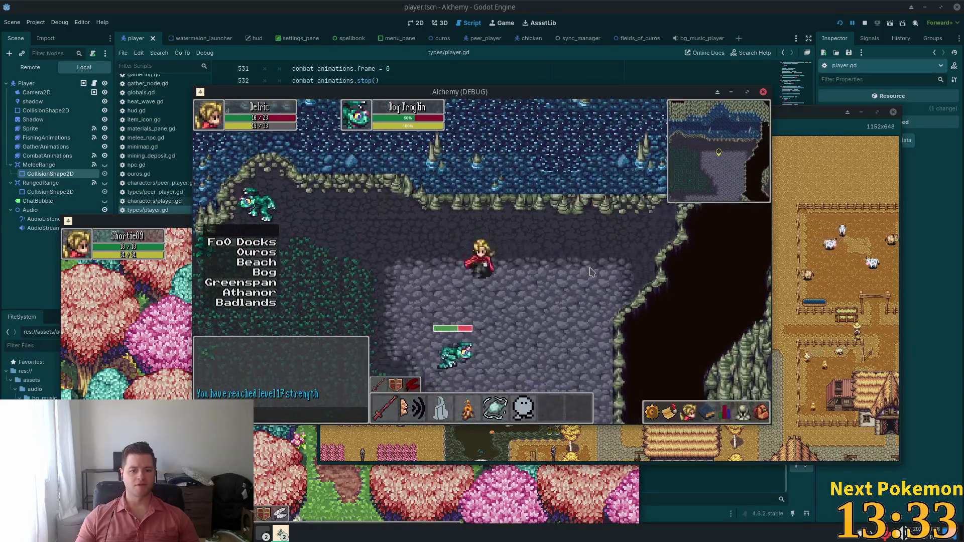
key("Down")
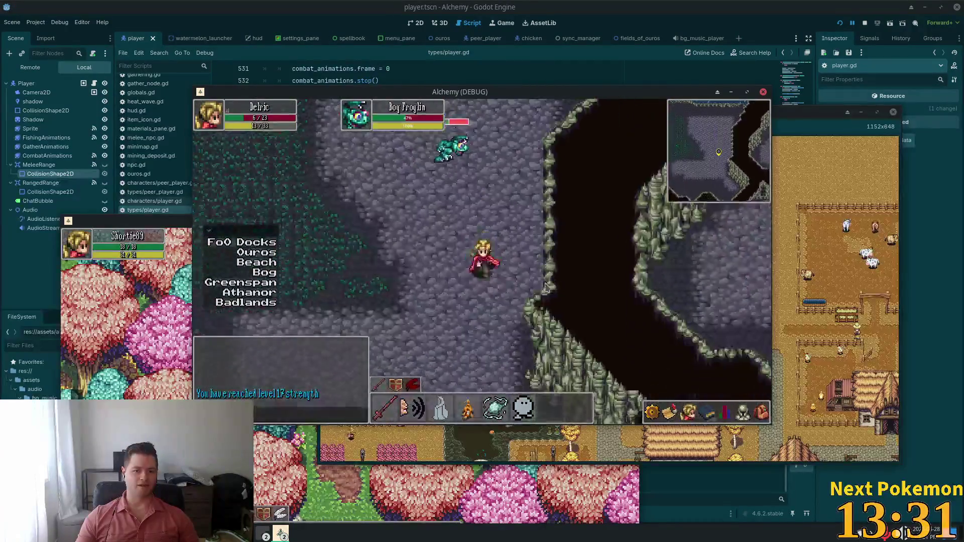
key("Down")
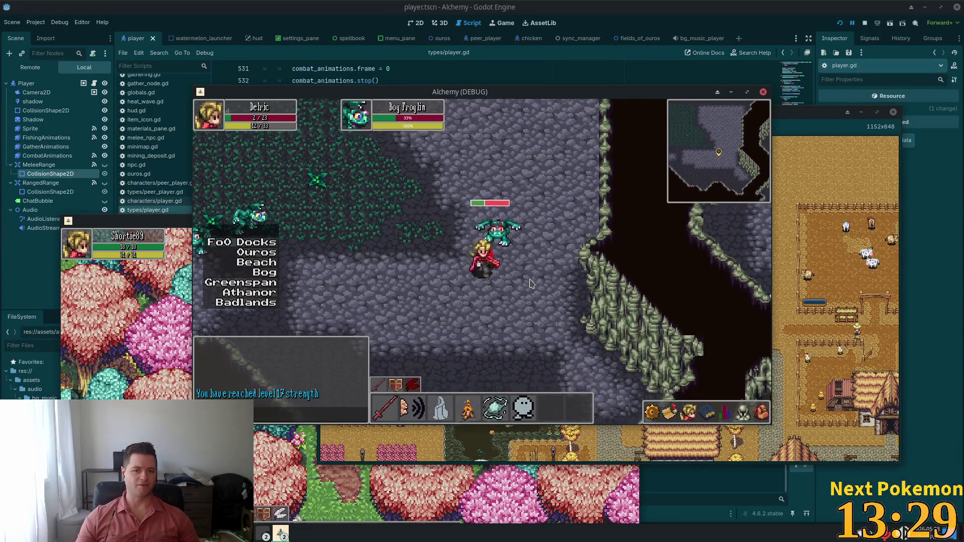
key("Up")
key("space")
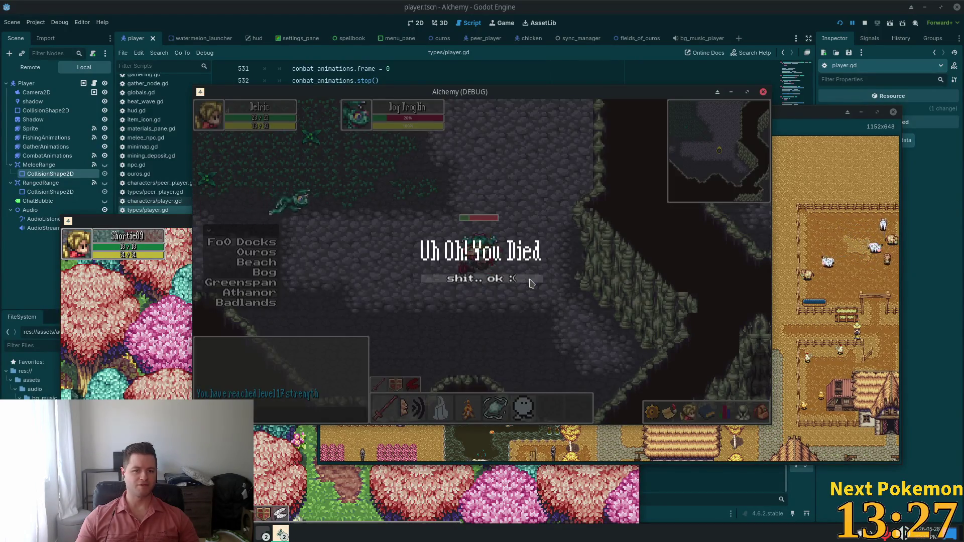
left_click(460, 279)
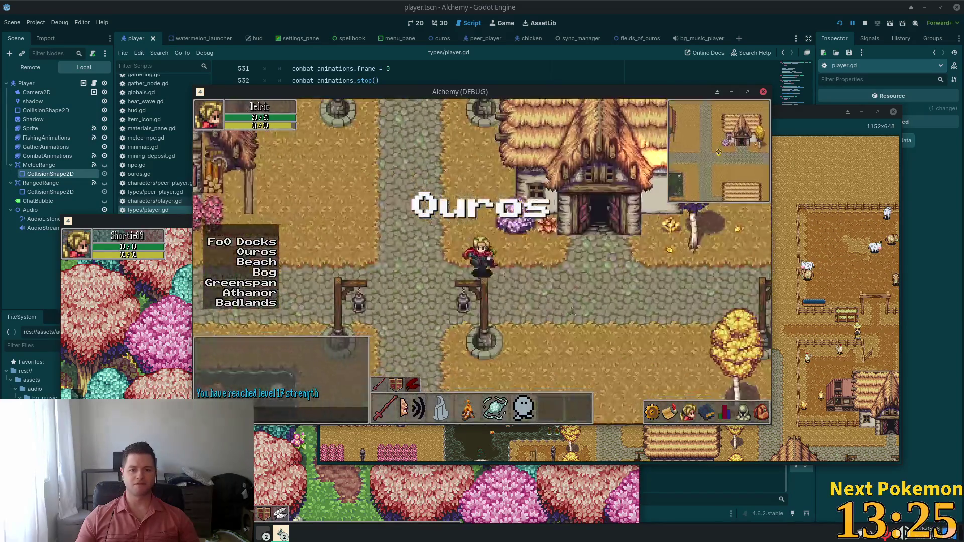
Step: Walk through the Ouros farm, attacking the Cow and targeting the pig
key("Right")
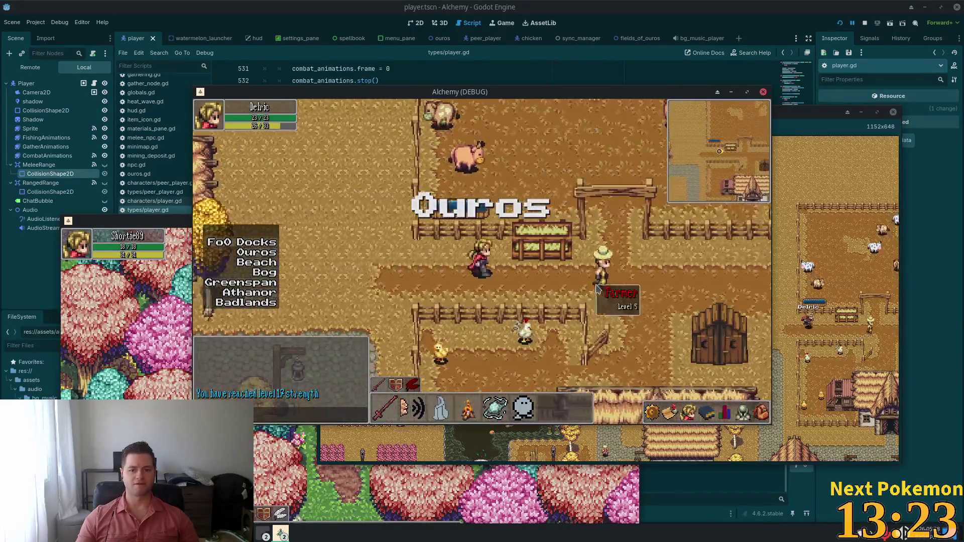
key("Up")
key("Left")
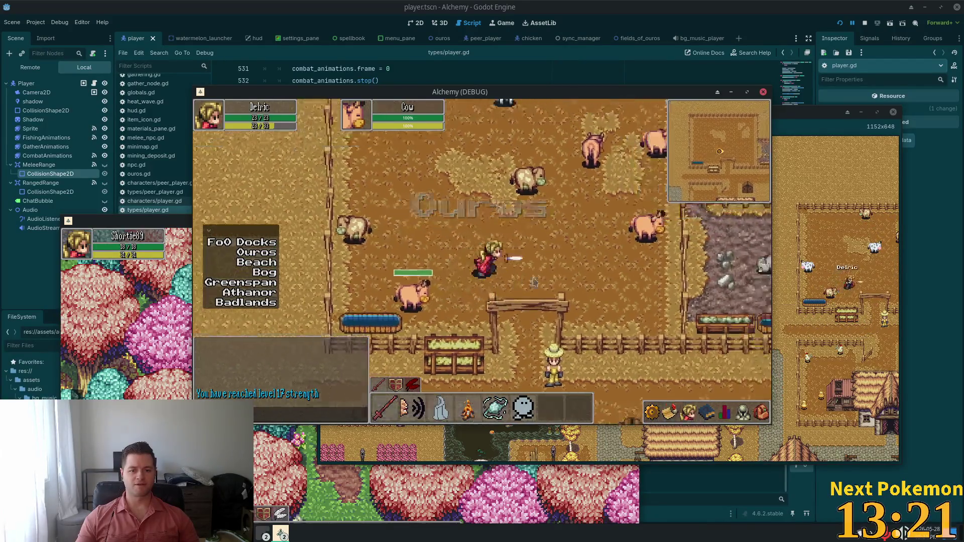
key("Down")
key("Up")
key("Right")
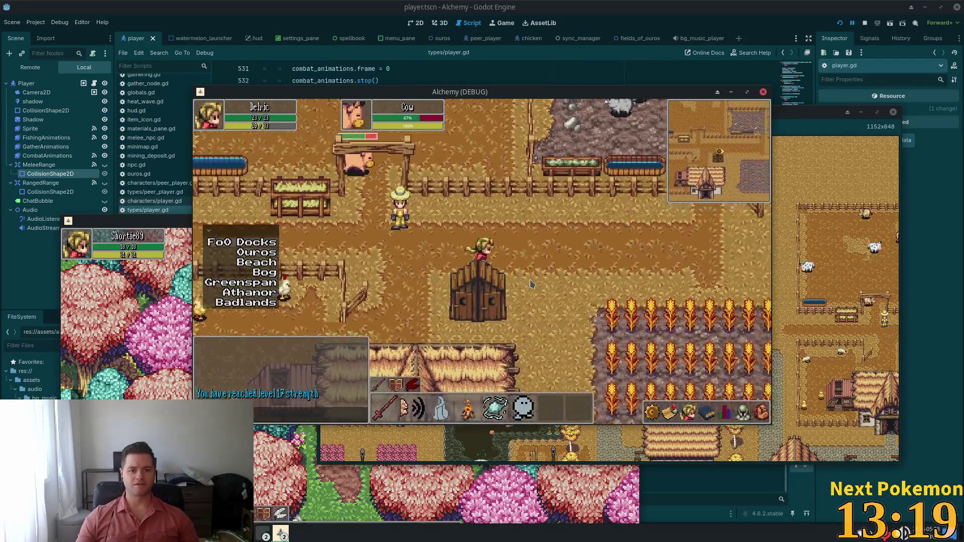
key("Right")
key("Right")
key("Up")
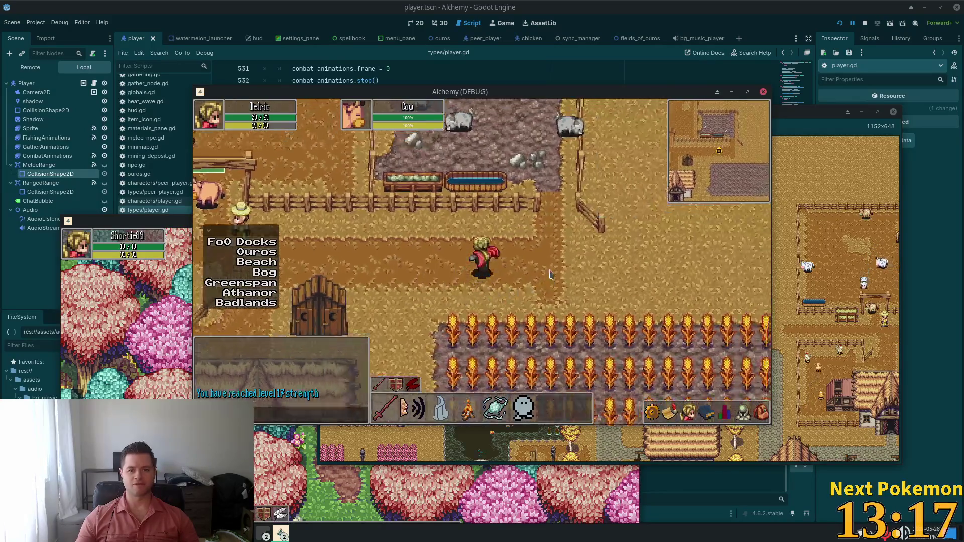
key("Up")
left_click(487, 230)
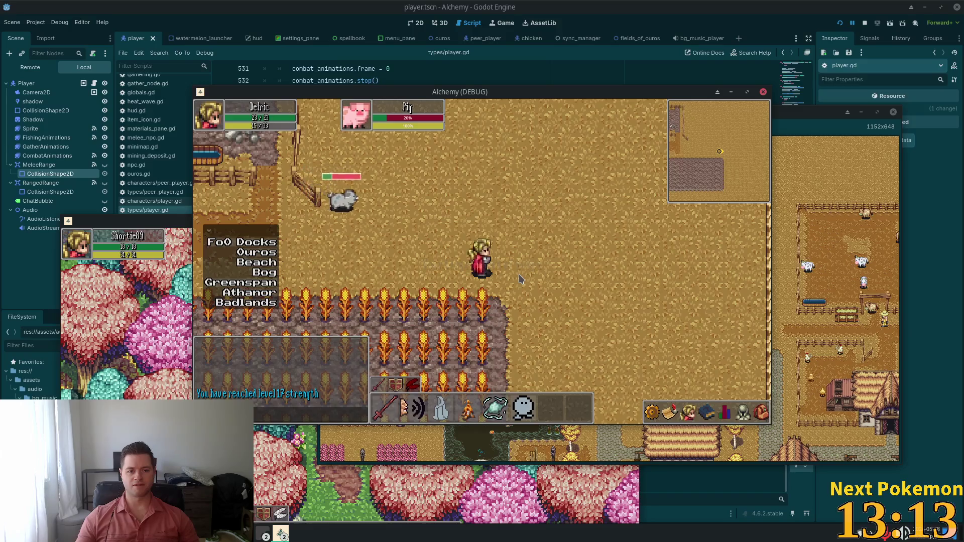
Step: Attack the chicken in its pen, then walk past the crops into the village
key("Left")
key("Down")
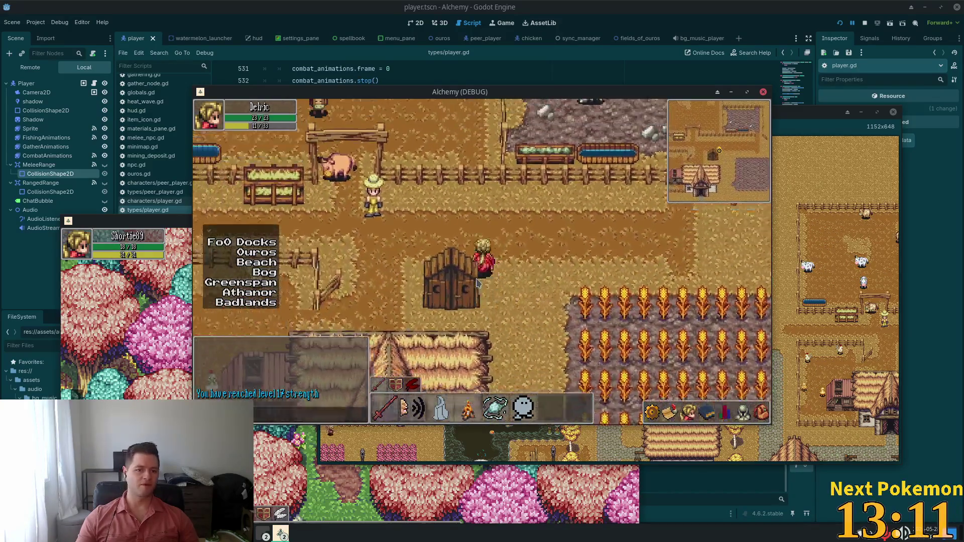
left_click(537, 241)
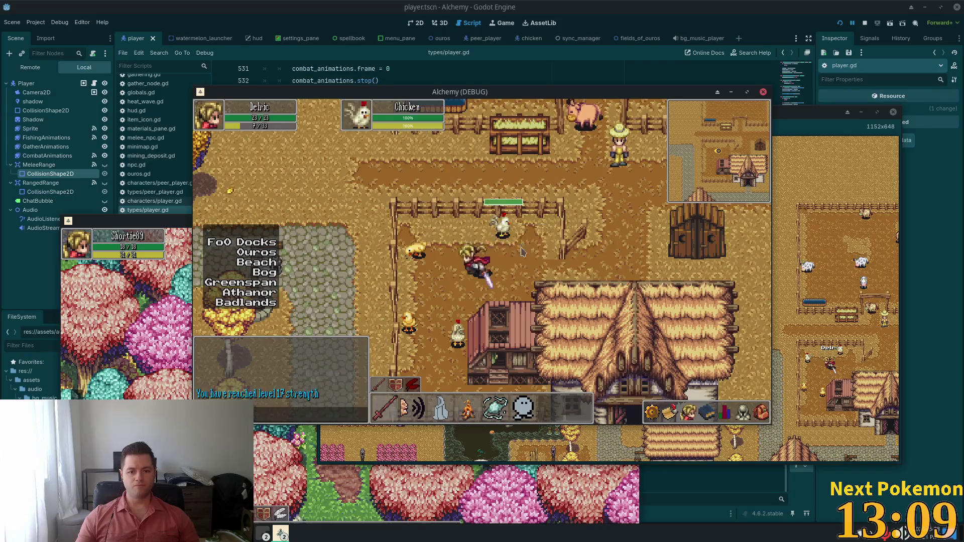
key("Right")
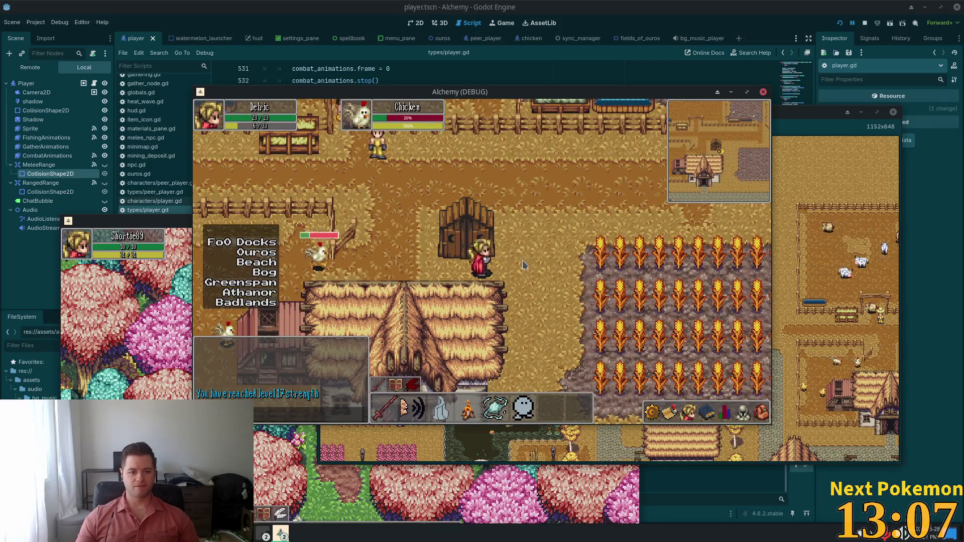
key("Up")
key("Down")
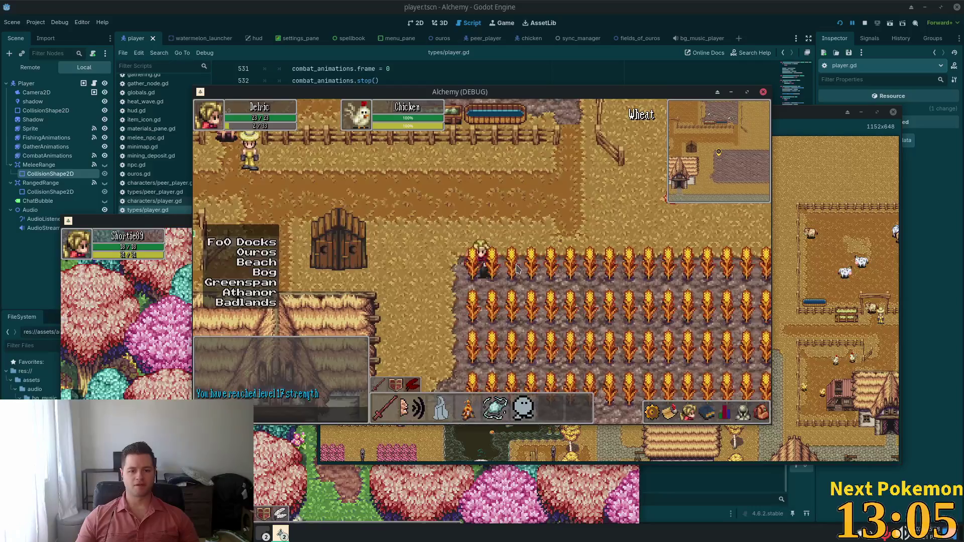
key("Right")
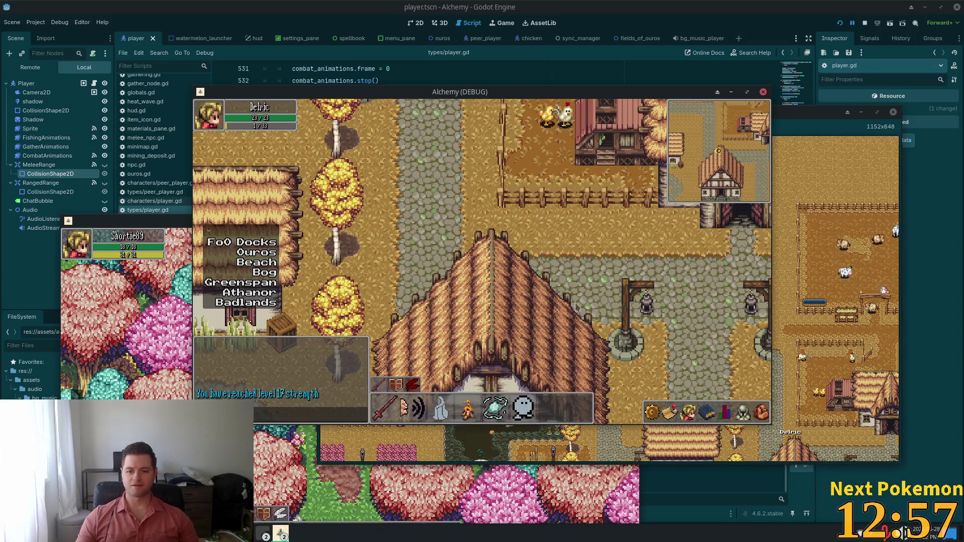
key("Escape")
left_click(709, 302)
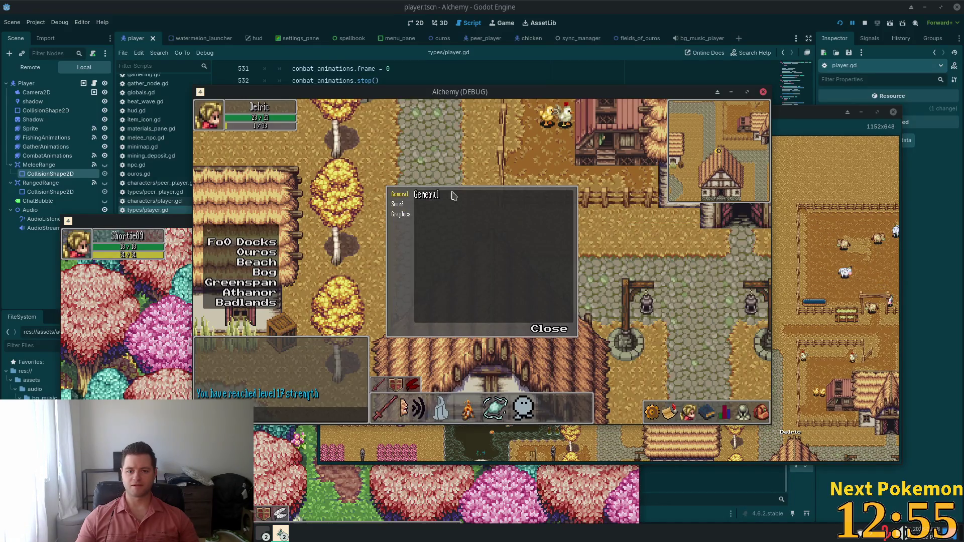
left_click(398, 205)
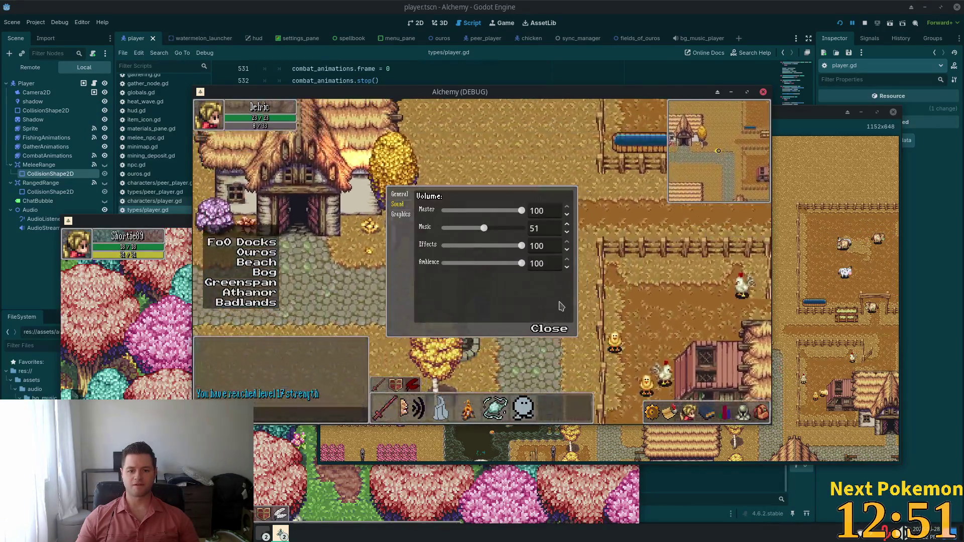
left_click(549, 326)
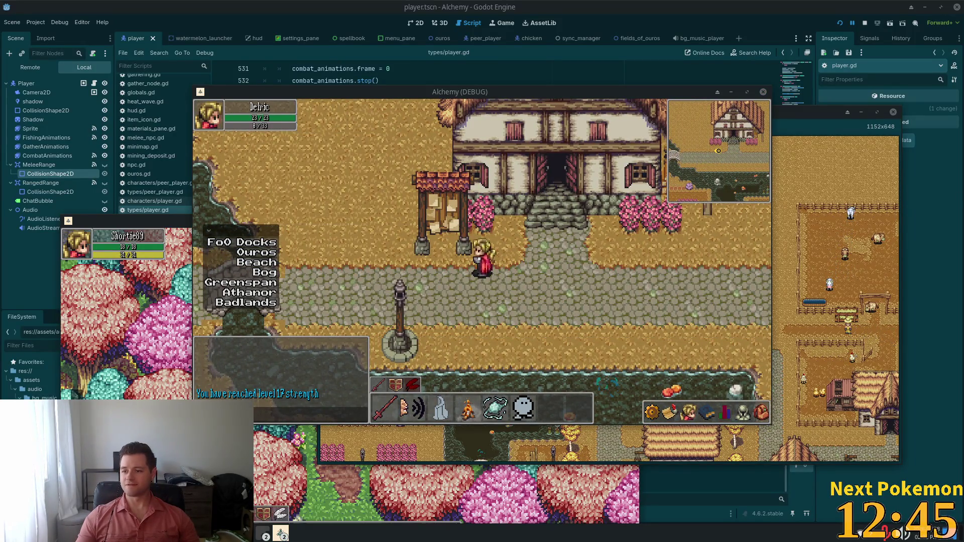
key("Left")
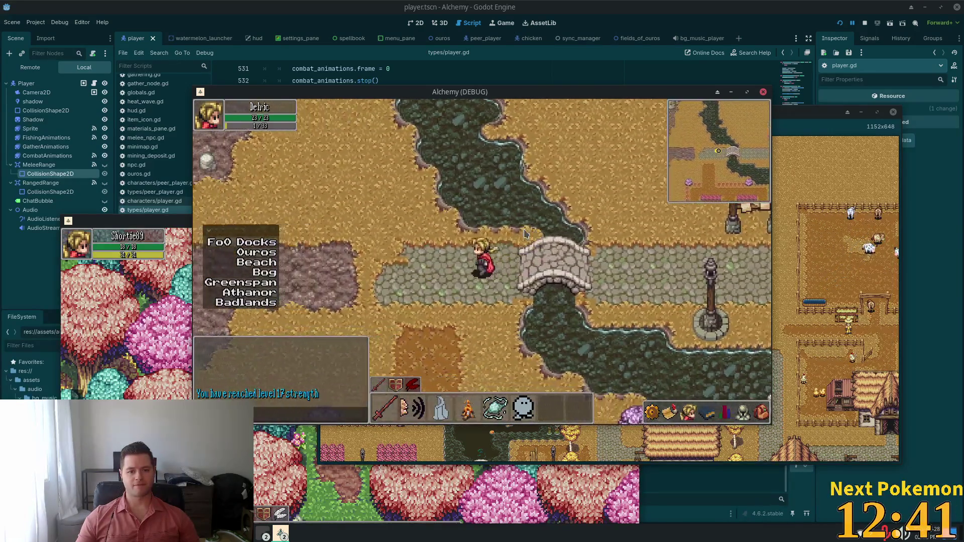
Step: Open the equipment panel and mine the stone deposits for Stone
left_click(761, 419)
key("Up")
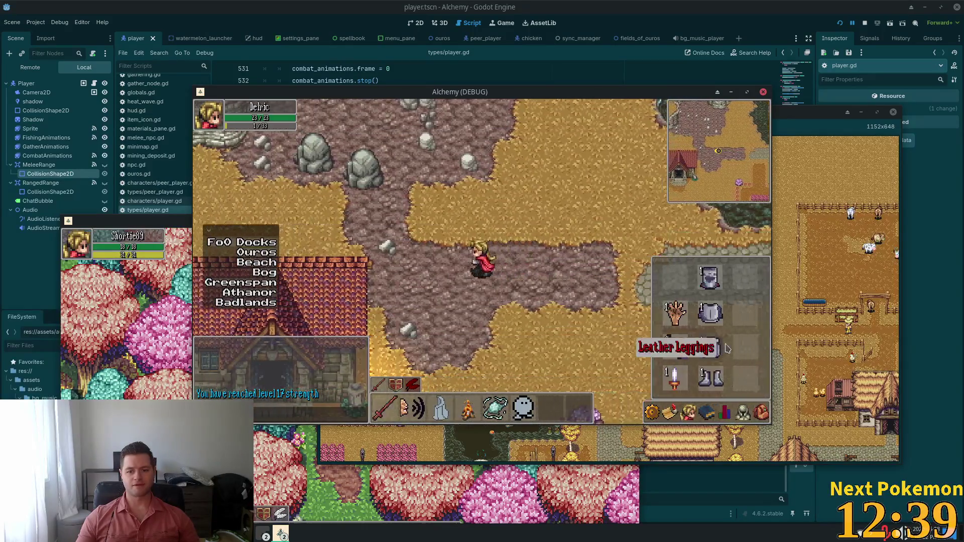
key("Up")
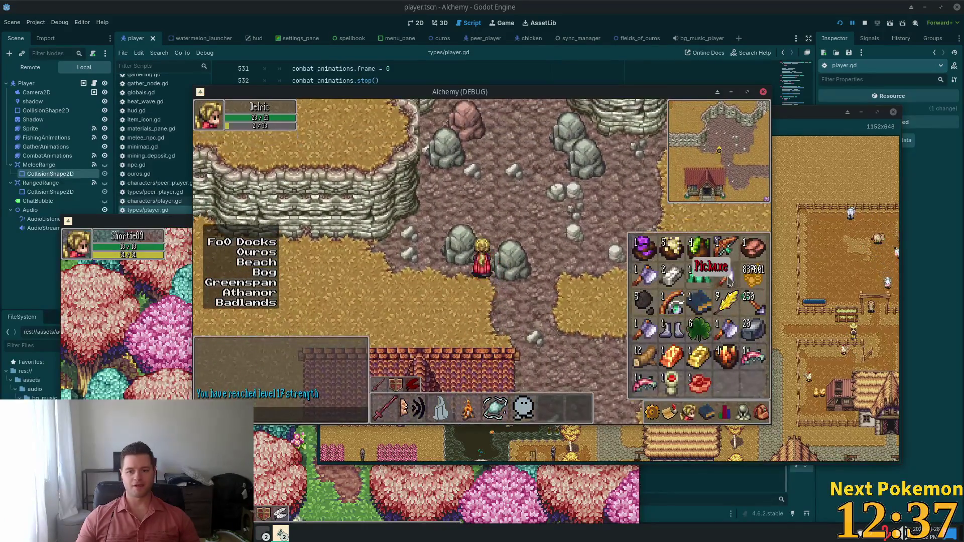
left_click(499, 263)
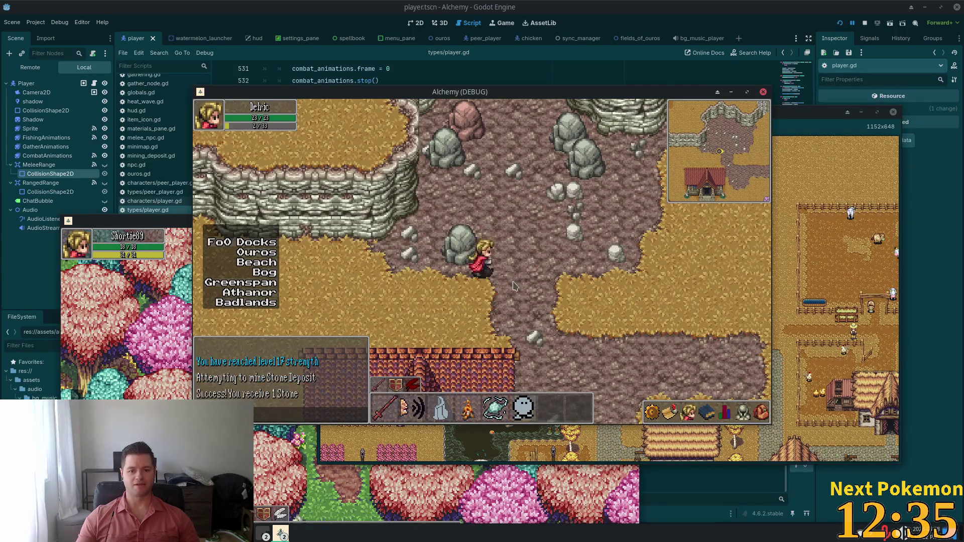
key("Up")
key("Right")
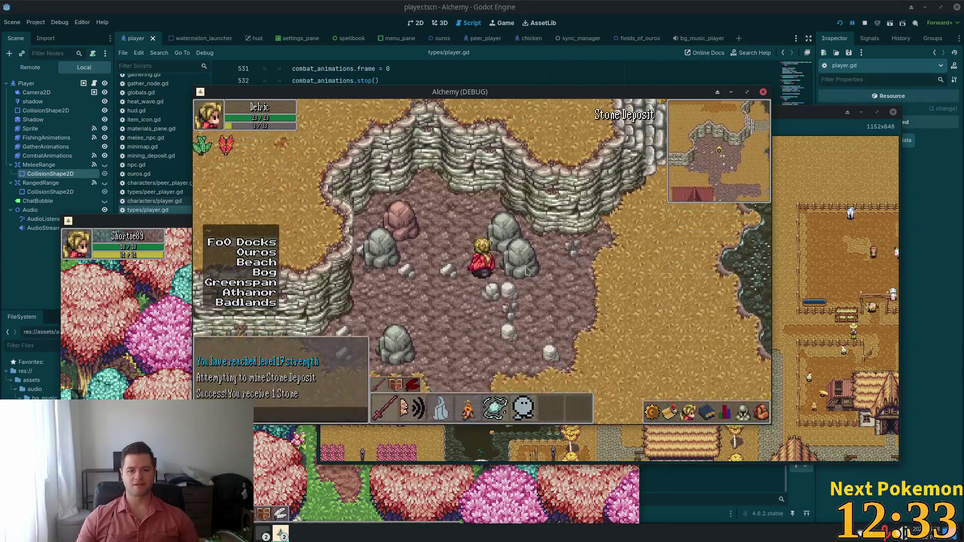
left_click(517, 272)
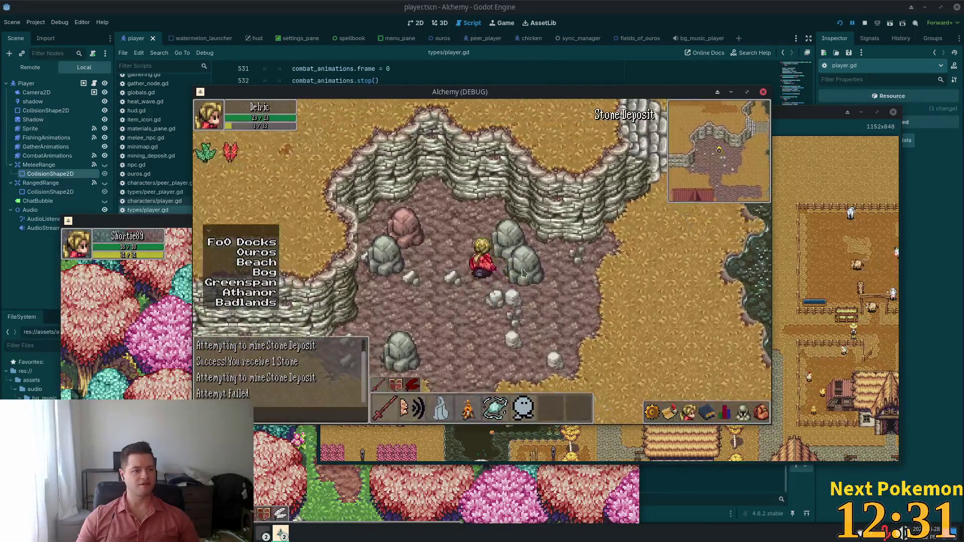
left_click(515, 279)
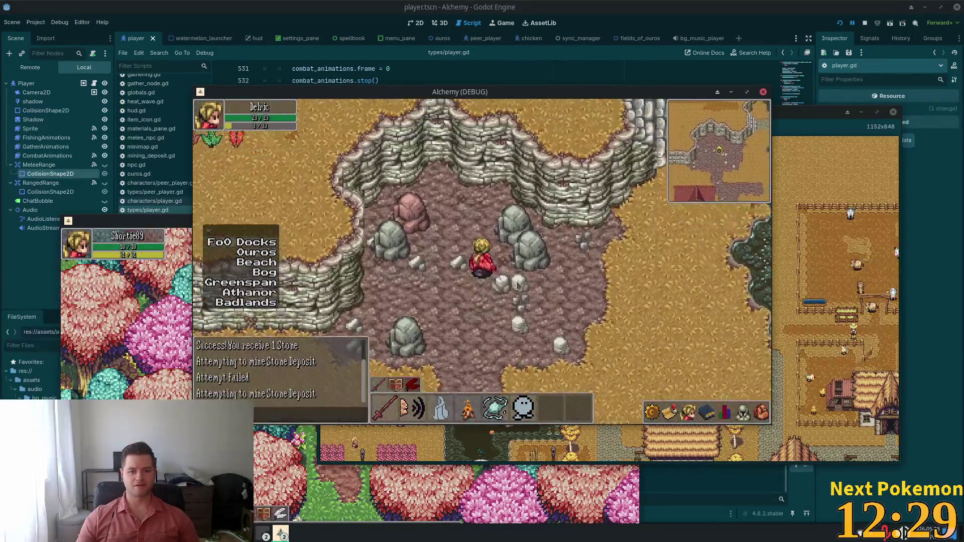
Step: Walk back east across the bridge and along the cobbled path into Ouros
key("Down")
key("Right")
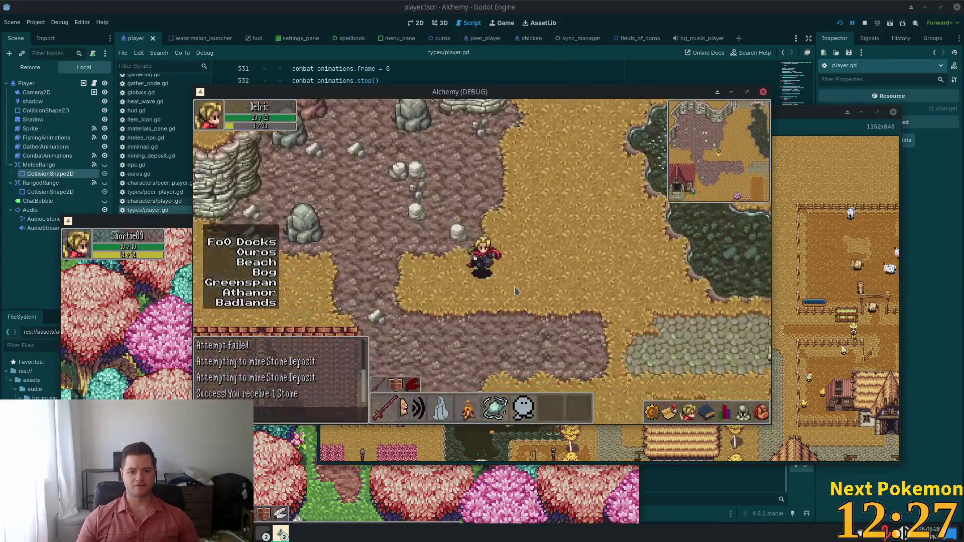
key("Right")
key("Up")
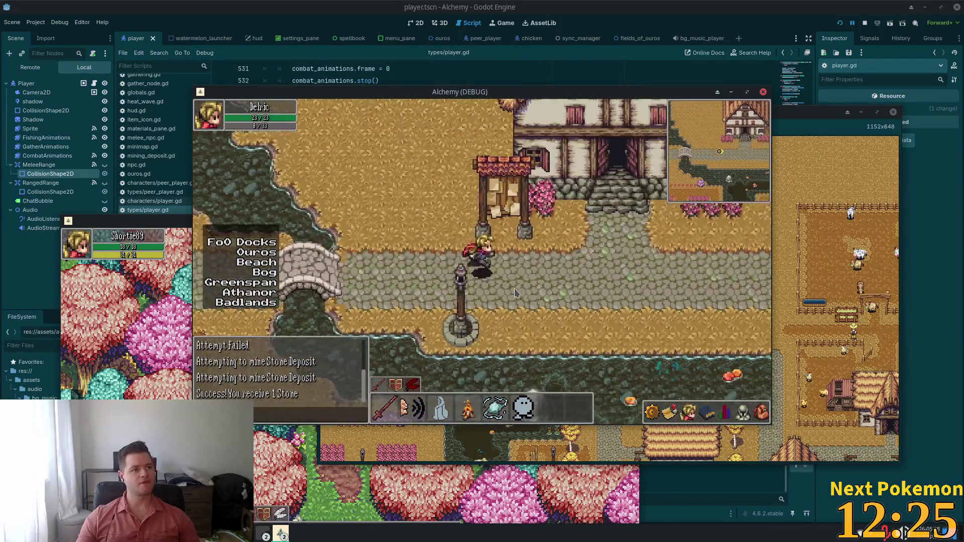
key("Right")
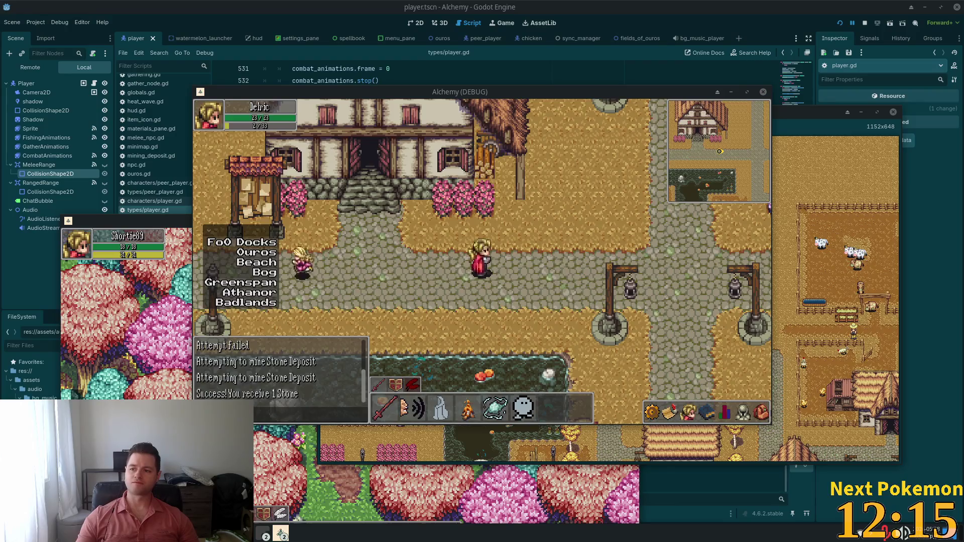
Step: Walk south-east toward the fenced farmland and view the inventory and equipment panels
key("Right")
key("Down")
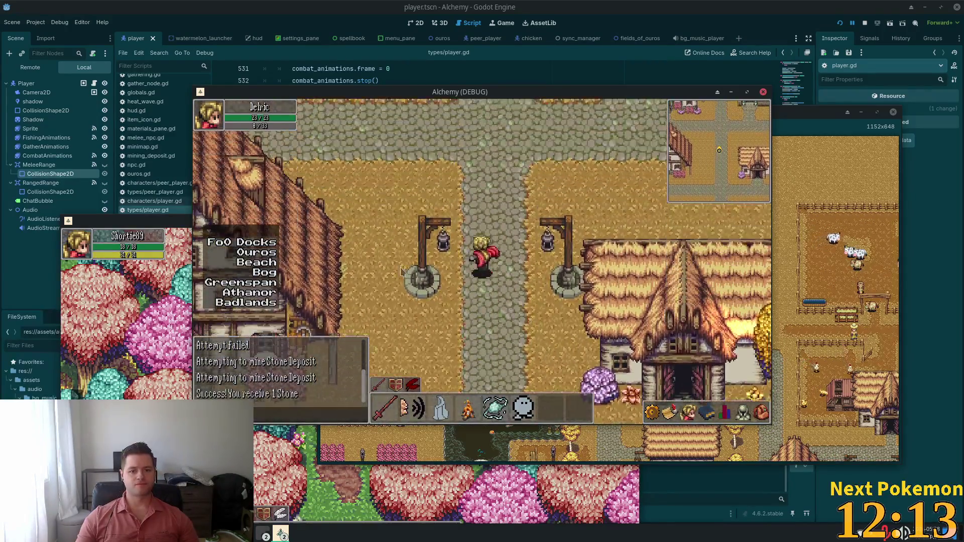
key("Down")
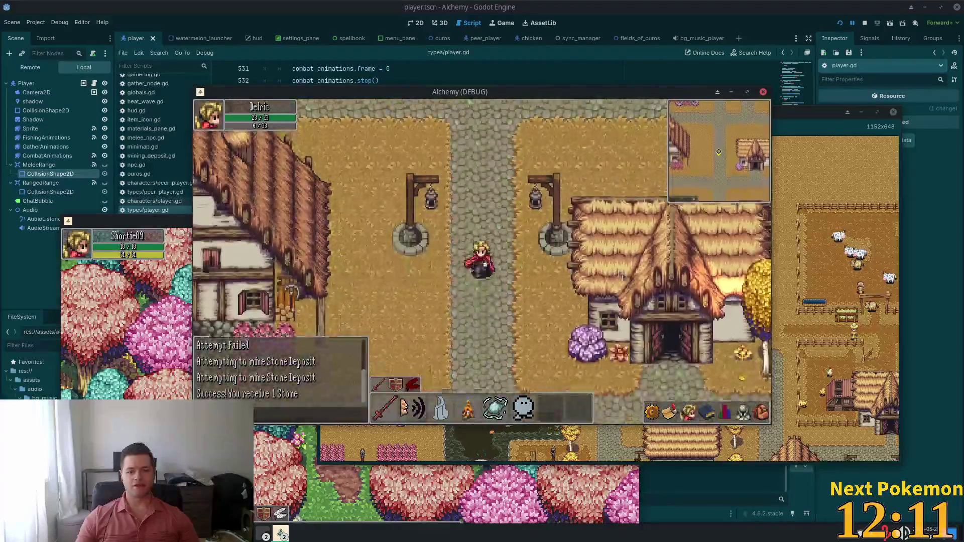
key("Right")
key("Down")
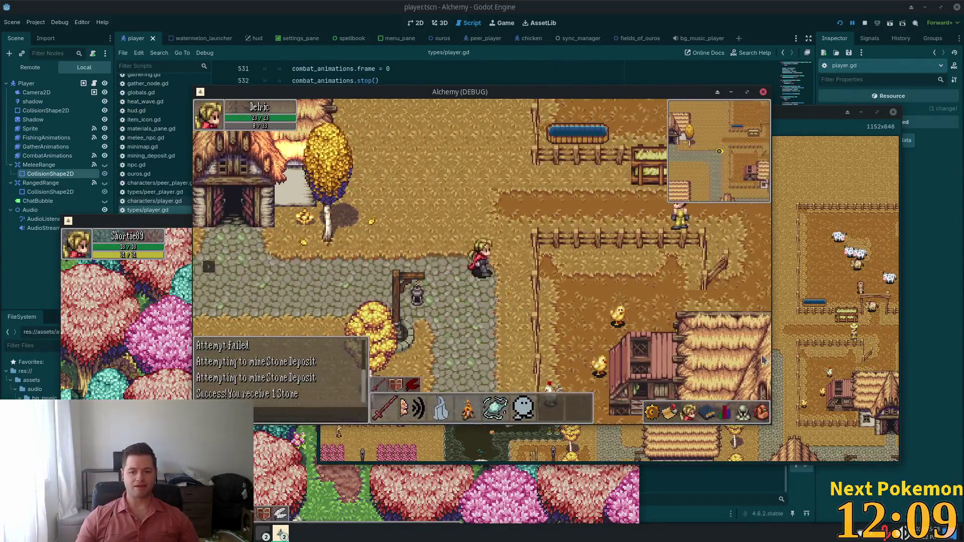
key("i")
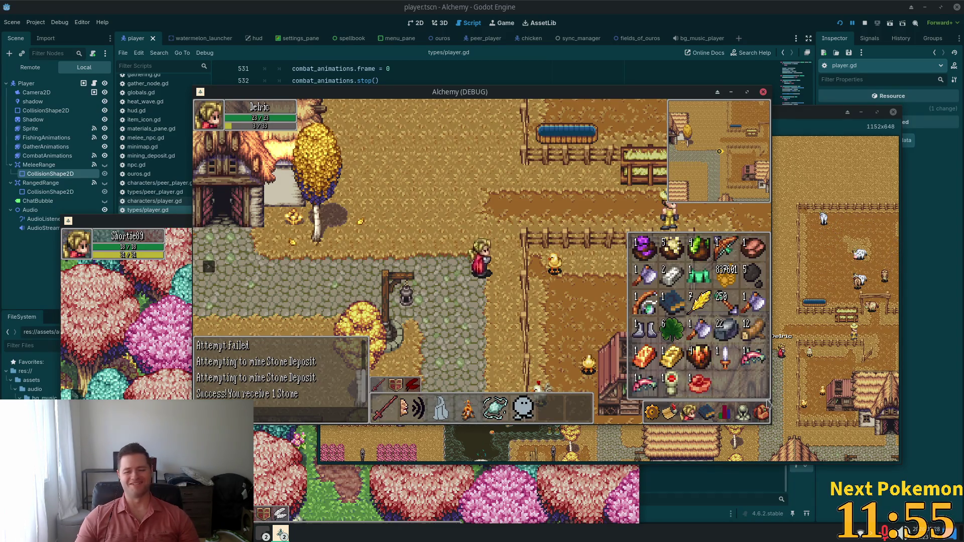
key("e")
key("d")
Step: Walk past the farm pen and wheat field, back through the village, and open the inventory
key("w")
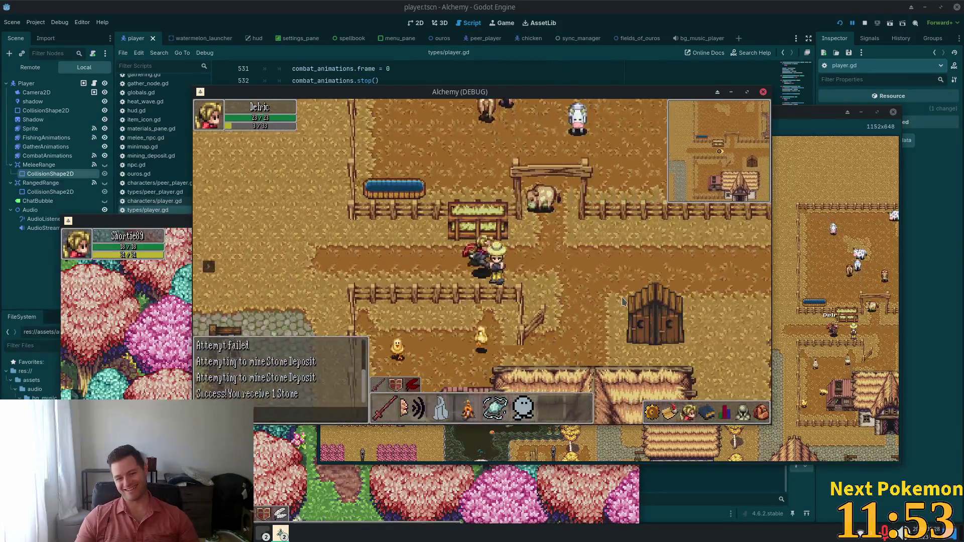
key("d")
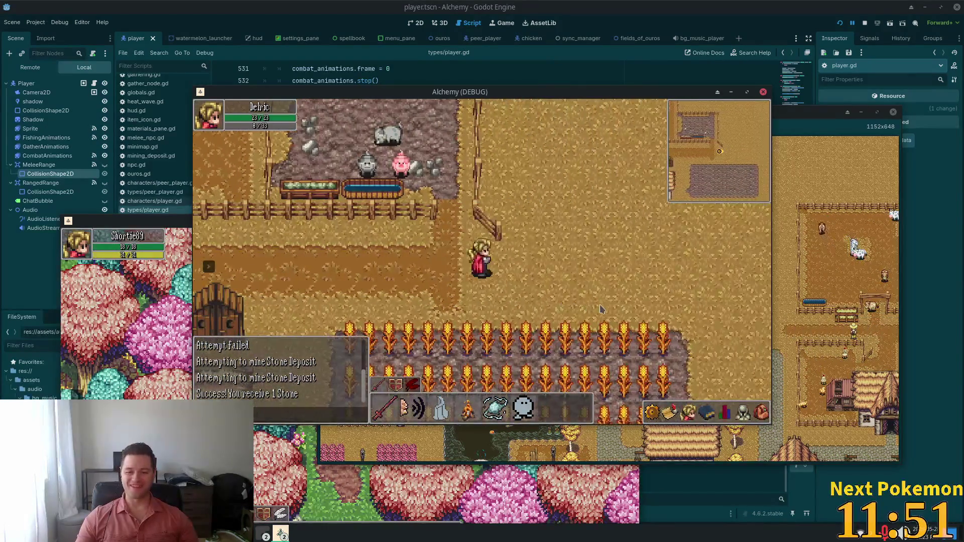
key("d")
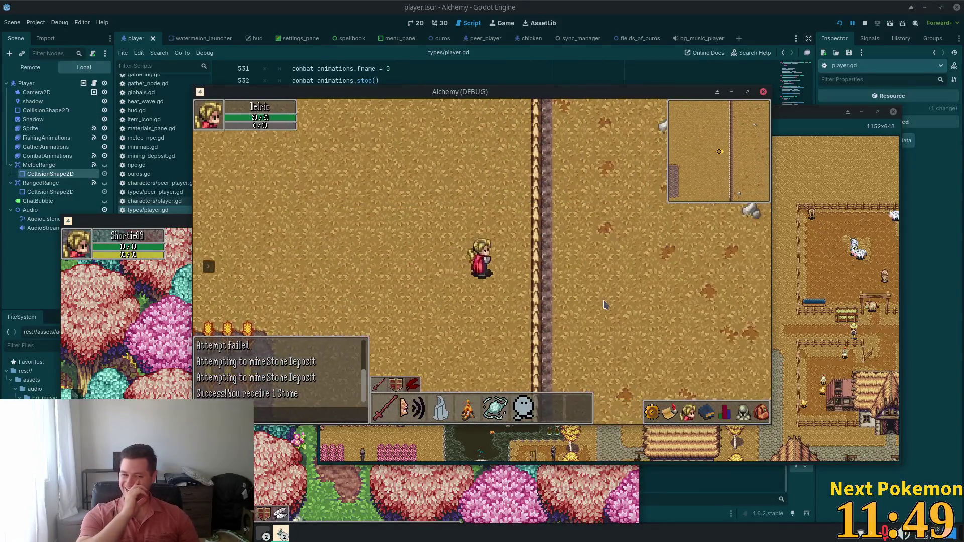
key("s")
key("a")
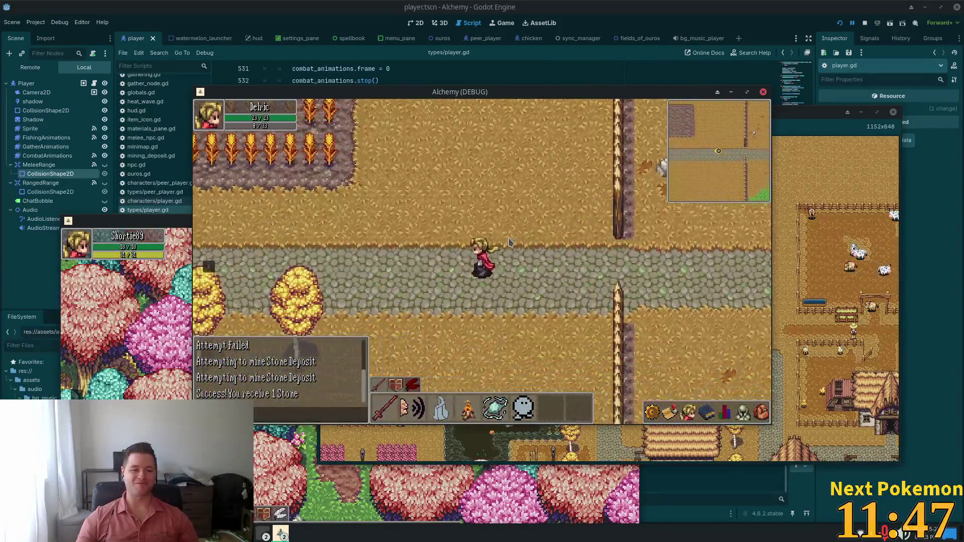
key("a")
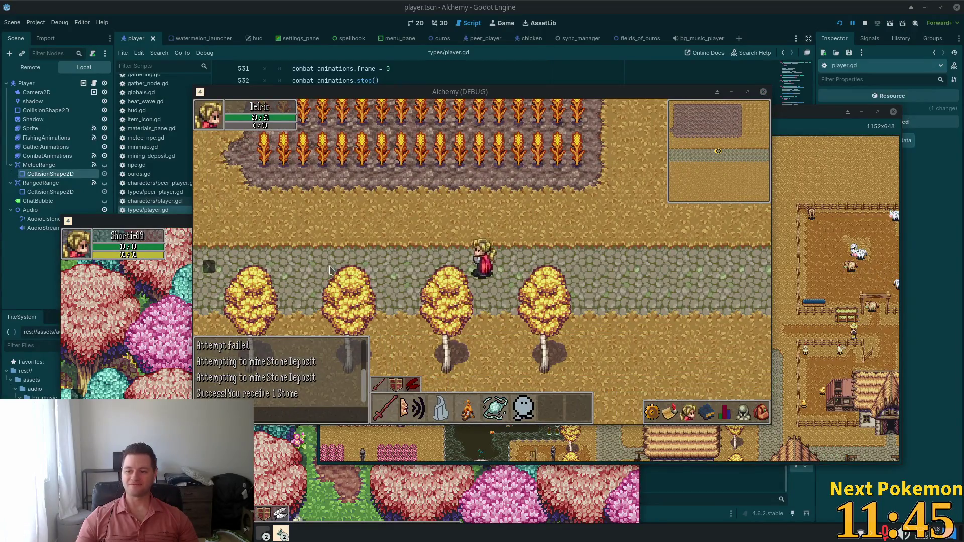
key("a")
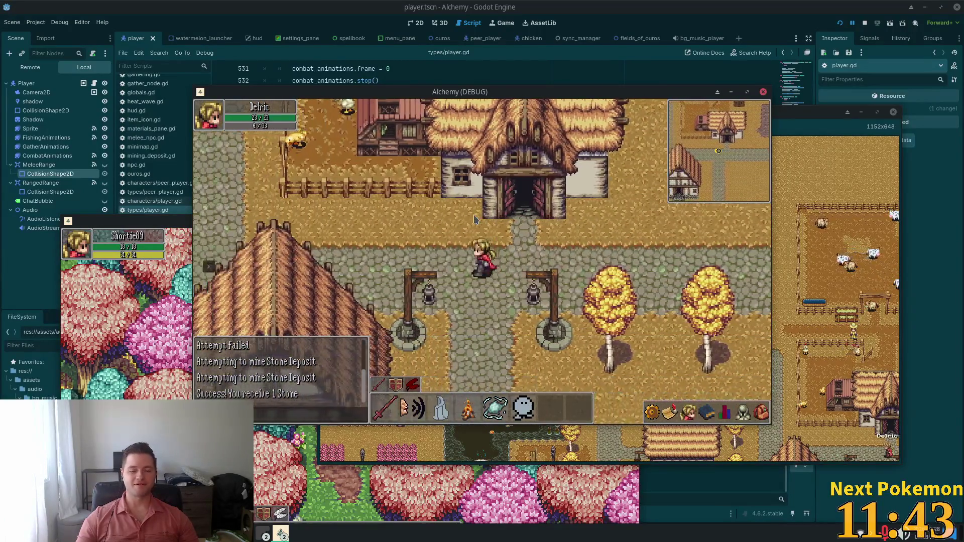
key("a")
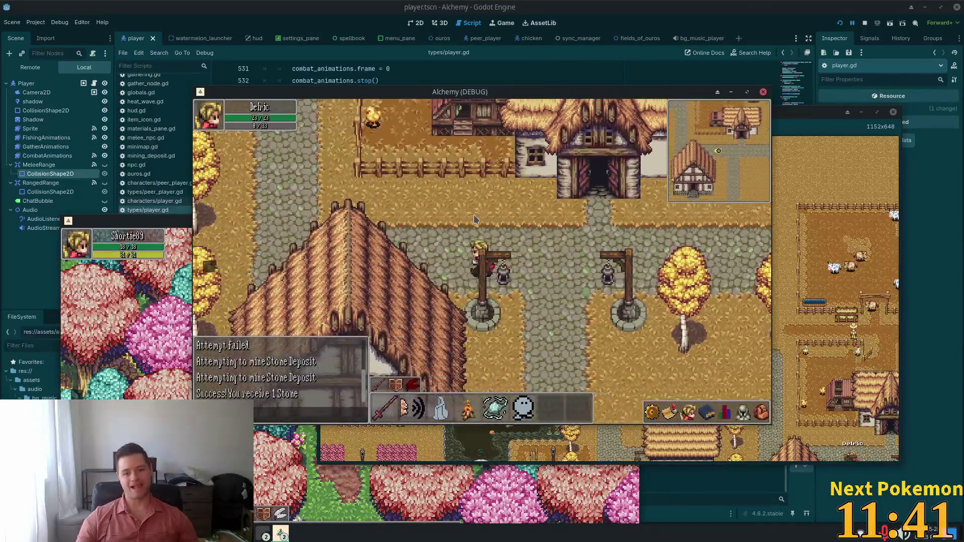
key("w")
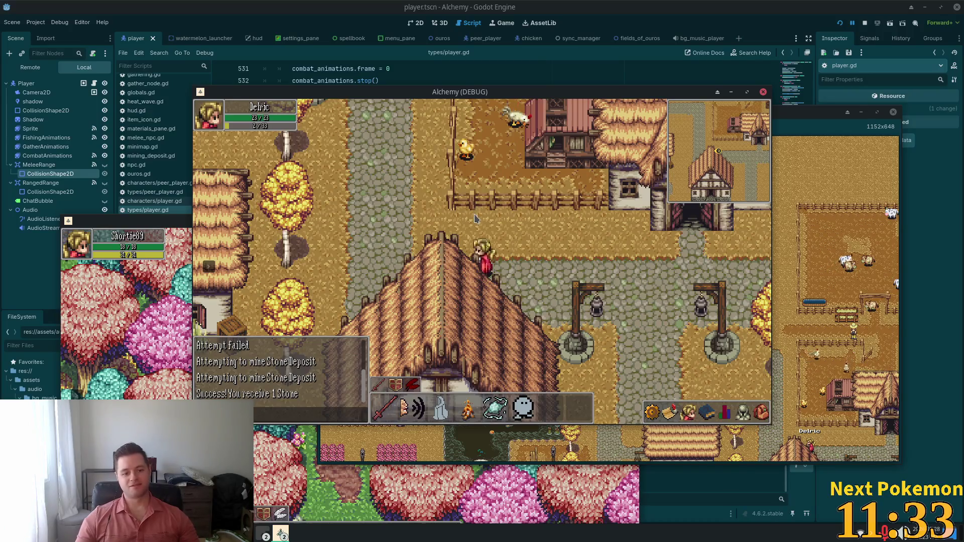
key("Up")
key("Left")
key("Left")
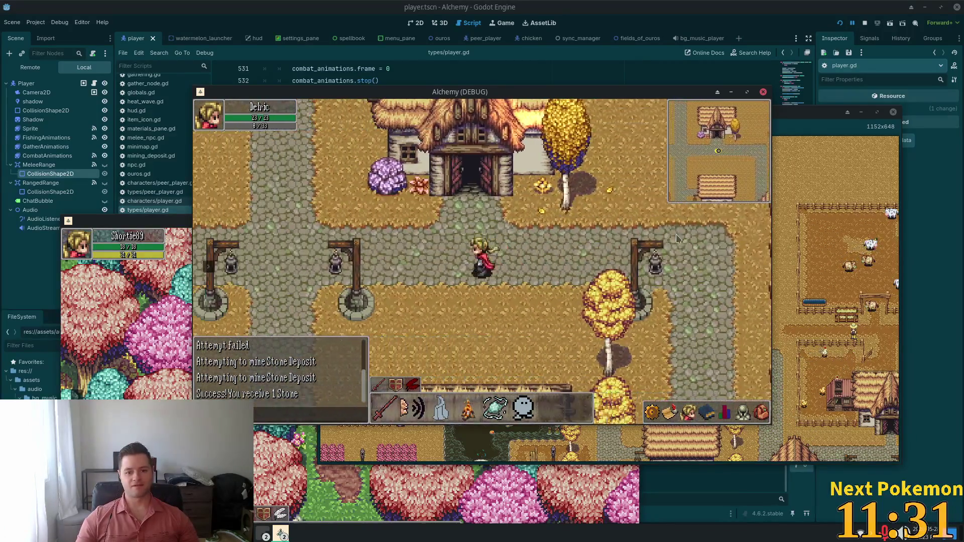
key("i")
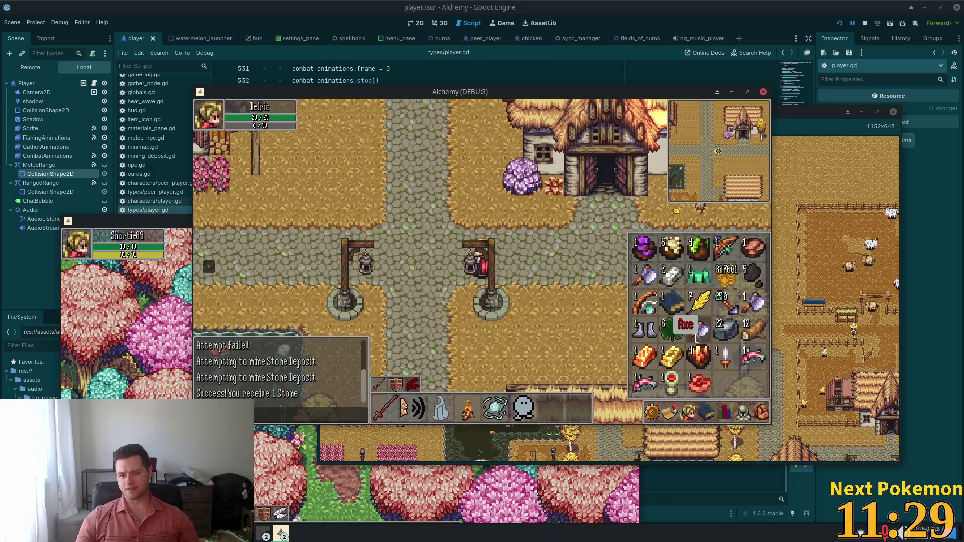
Step: Light a campfire from a log and cook the Raw Red Meat
left_click(753, 329)
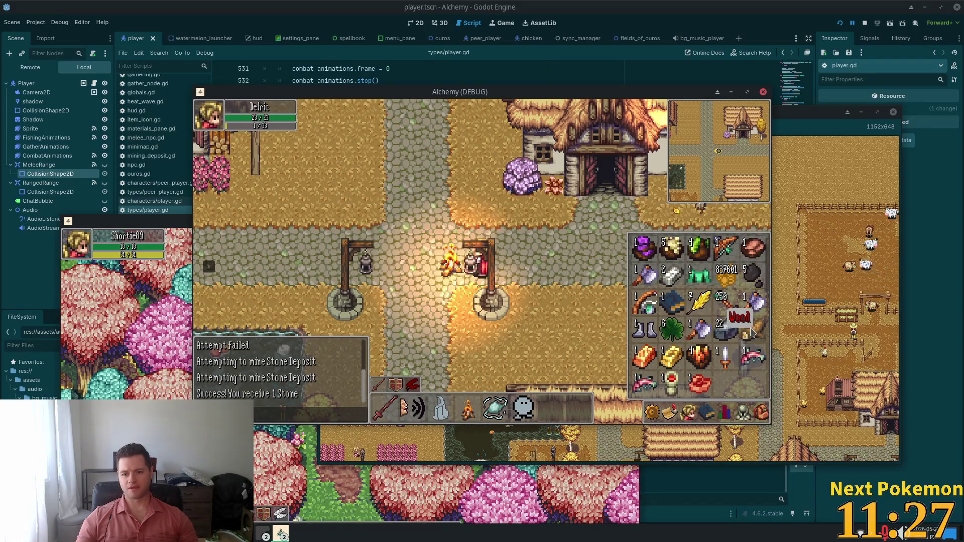
left_click(759, 413)
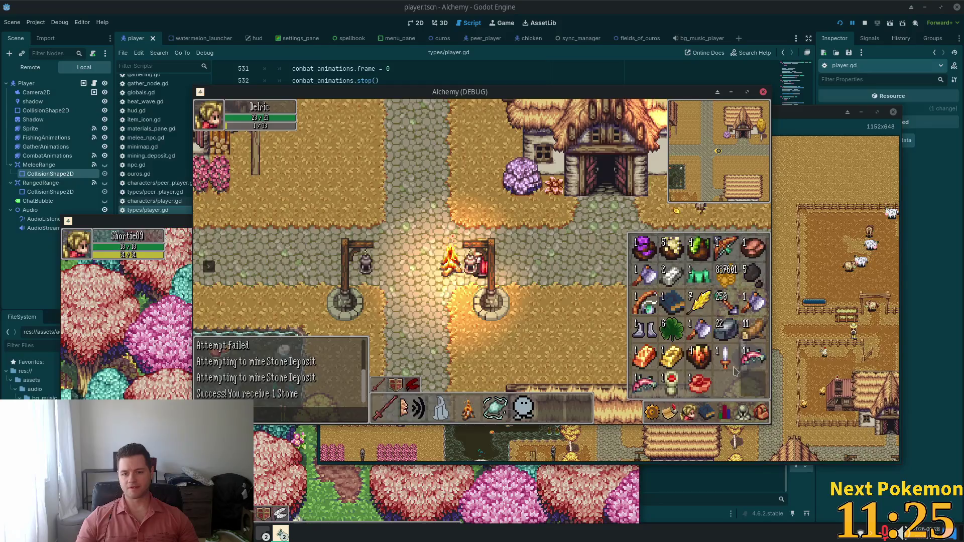
left_click(699, 384)
left_click(454, 284)
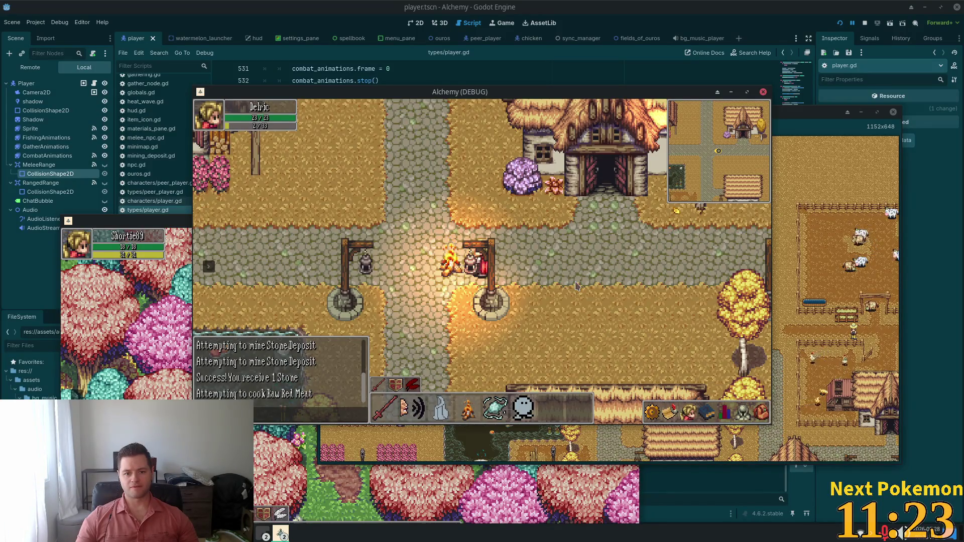
Step: Walk north, check the Cooked Red Meat in the inventory, then switch to the browser image
key("w")
left_click(758, 412)
key("w")
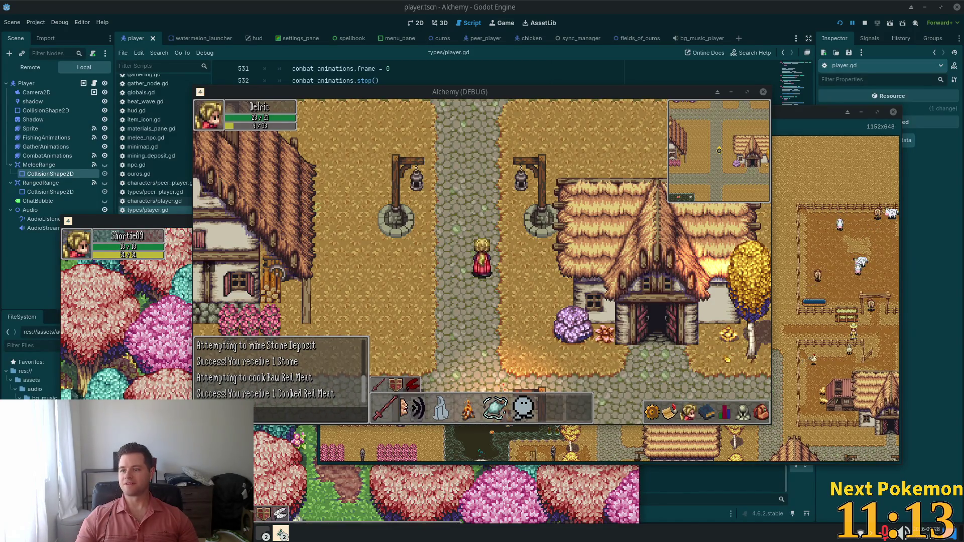
key("alt+Tab")
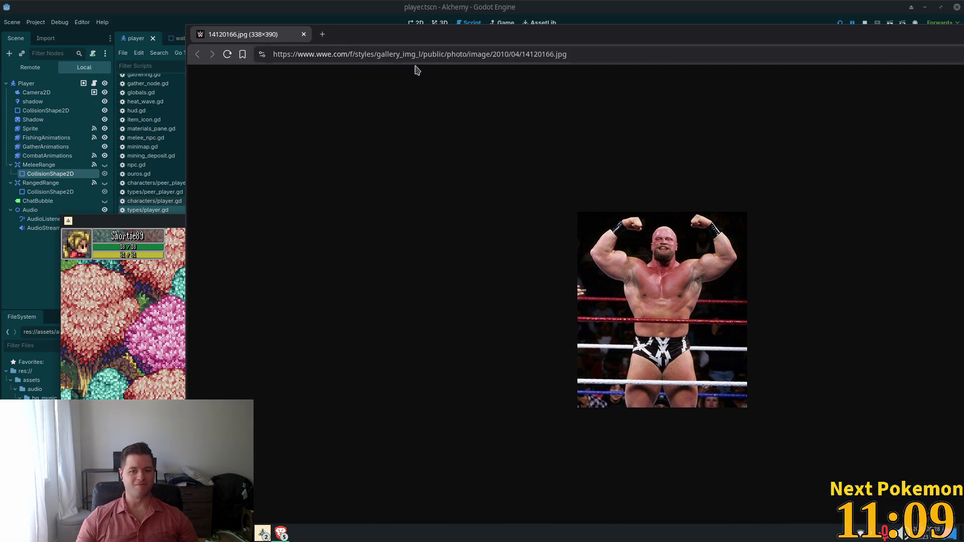
scroll(670, 273, "up", 7, "ctrl")
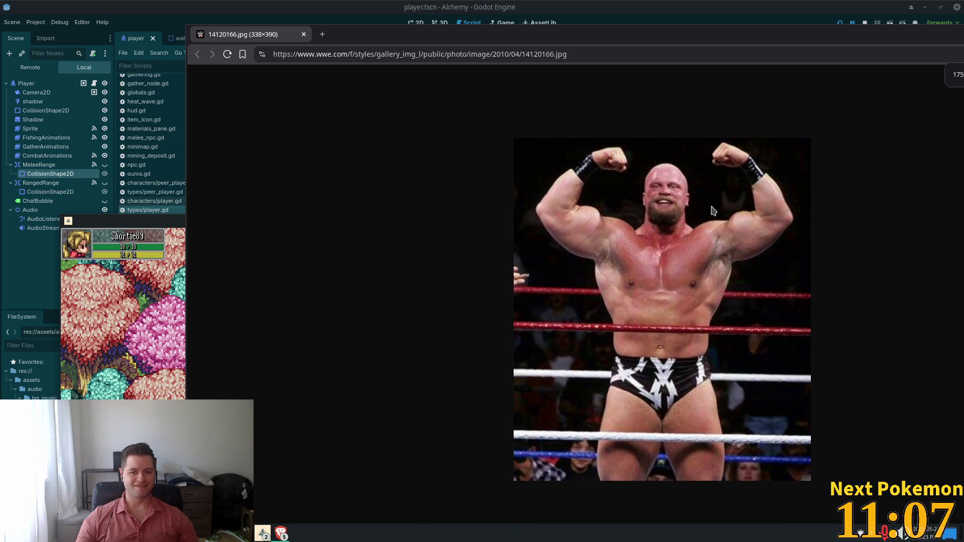
scroll(702, 204, "up", 2, "ctrl")
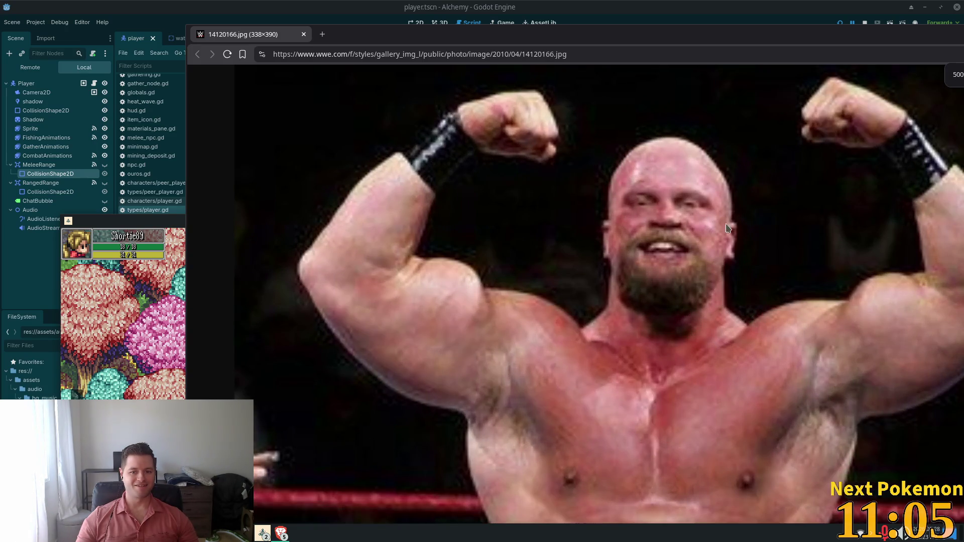
double_click(653, 44)
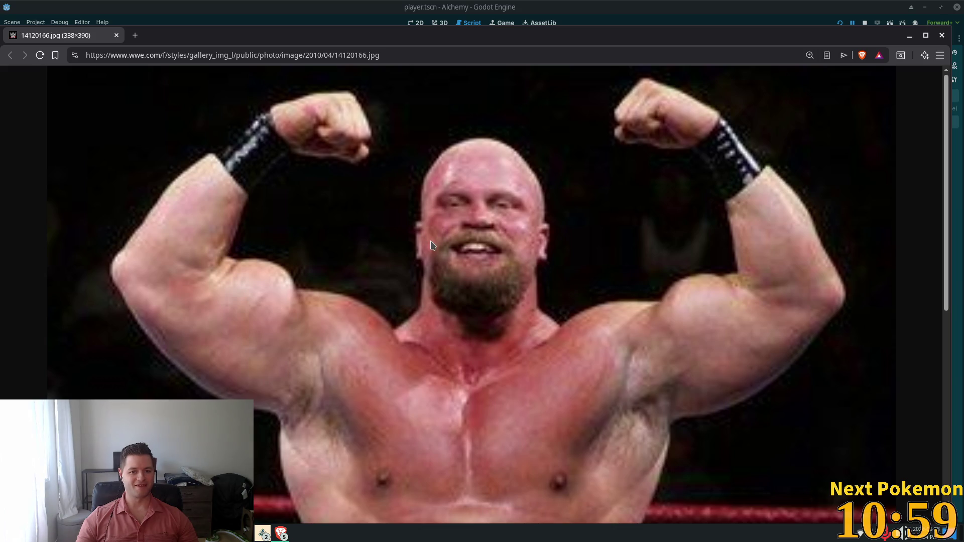
scroll(431, 248, "down", 5, "ctrl")
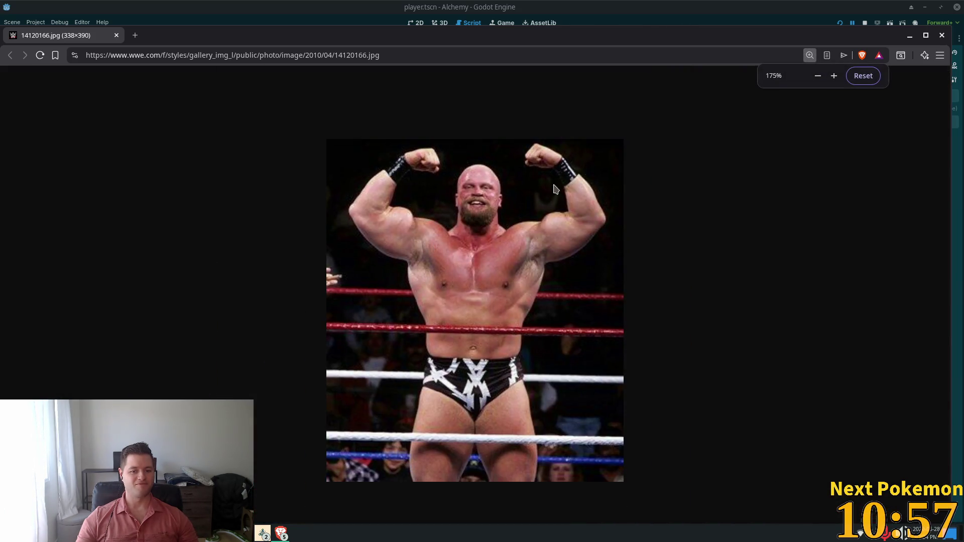
scroll(526, 195, "up", 4, "ctrl")
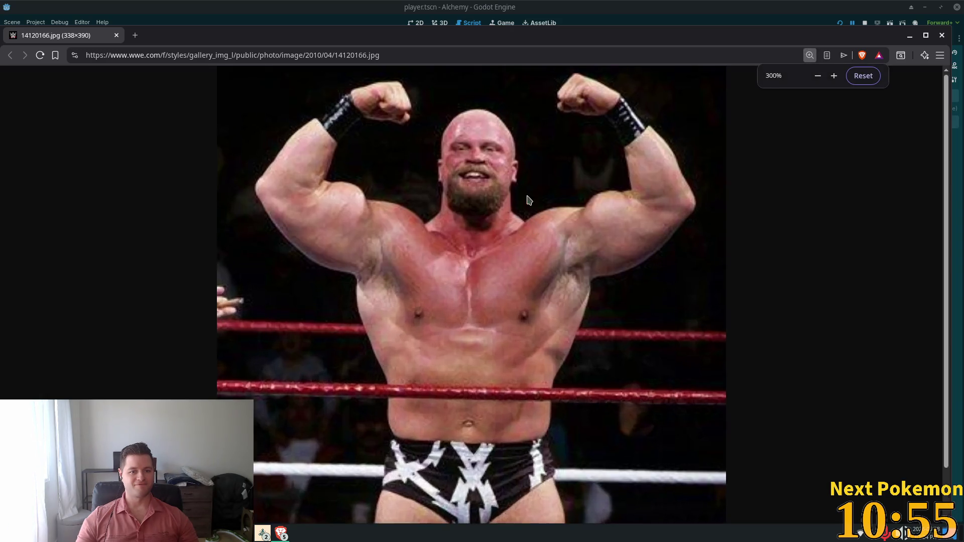
scroll(527, 199, "up", 1, "ctrl")
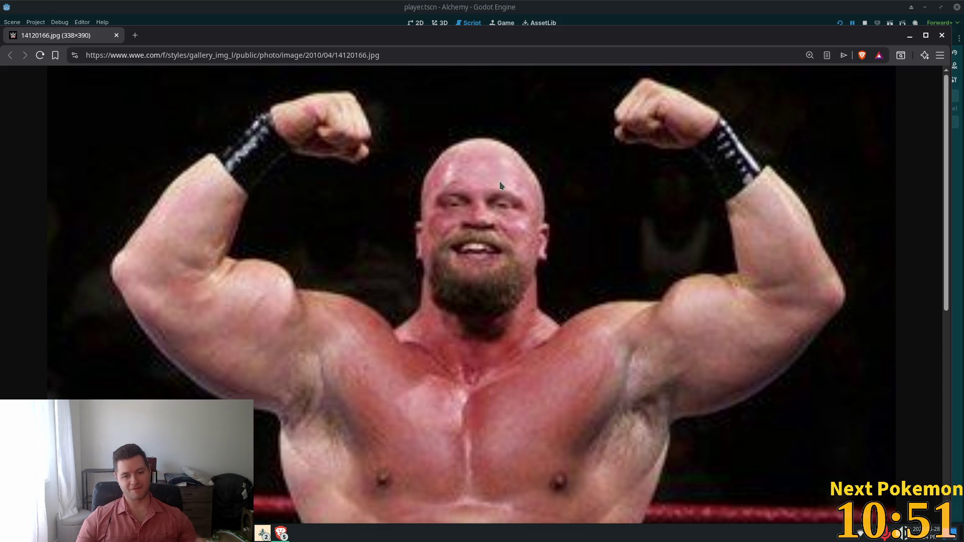
scroll(494, 195, "down", 6, "ctrl")
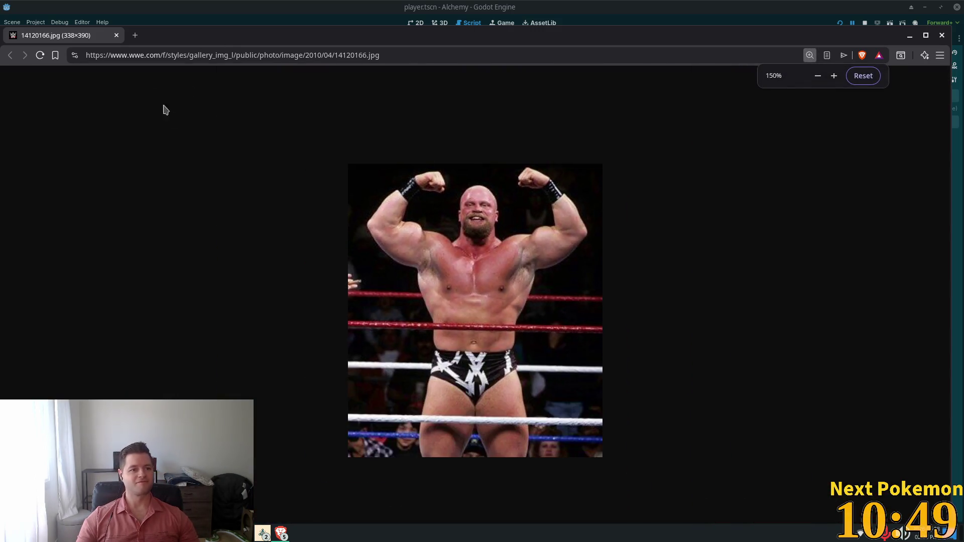
left_click(117, 36)
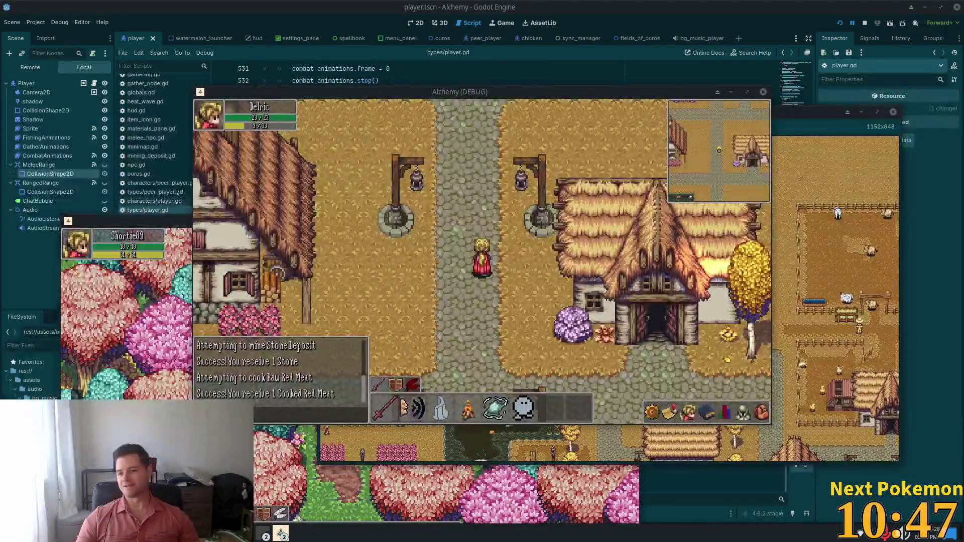
Step: Walk Delric west across the bridge, then east through the village toward the farm pens
key("s")
key("a")
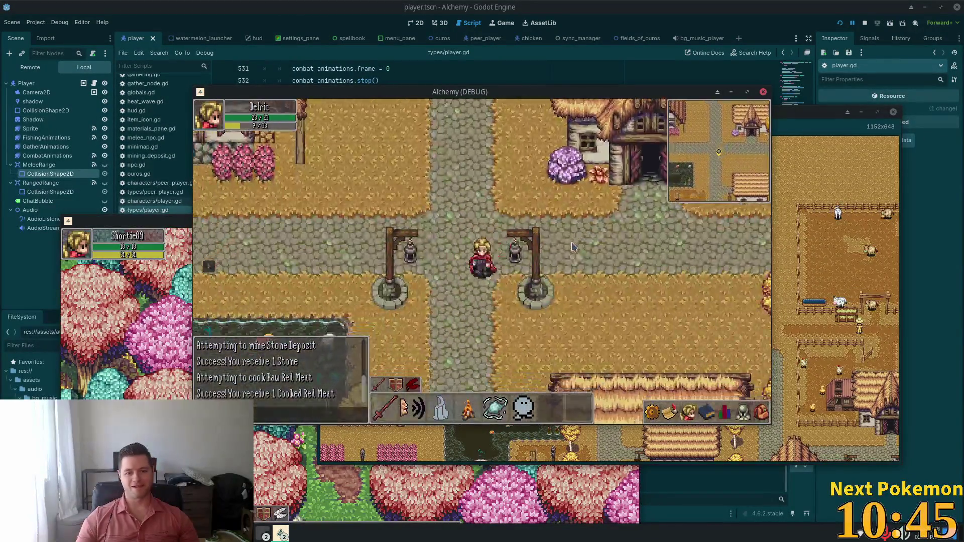
key("a")
key("Left")
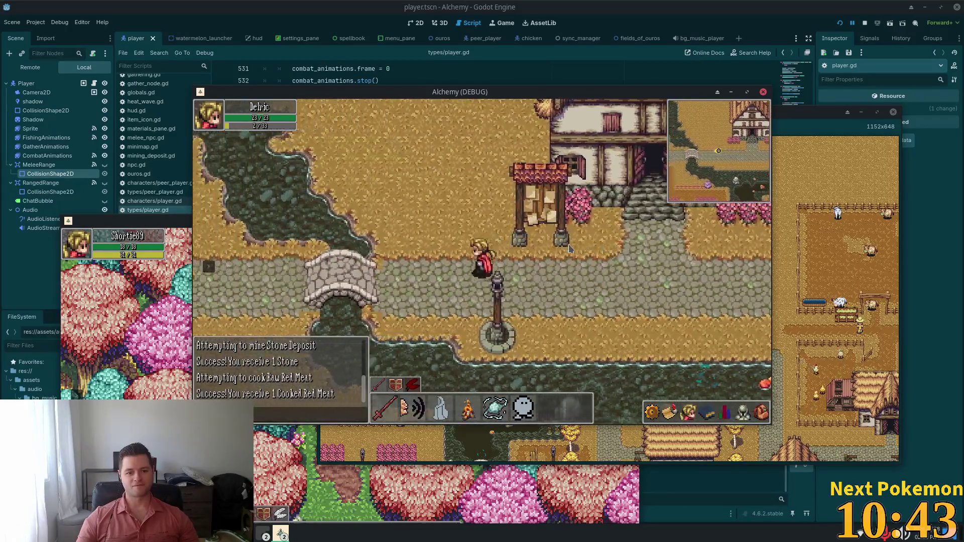
key("Up")
key("Up")
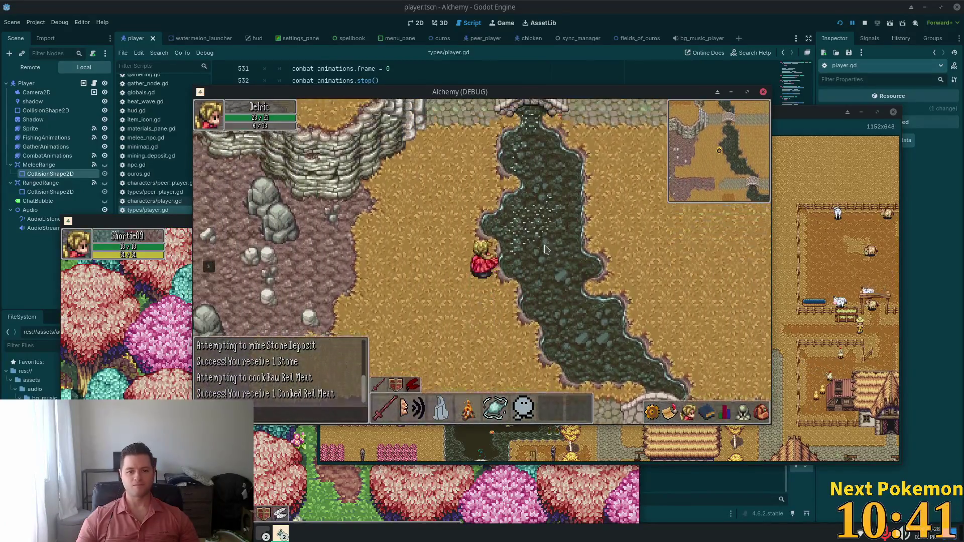
key("Right")
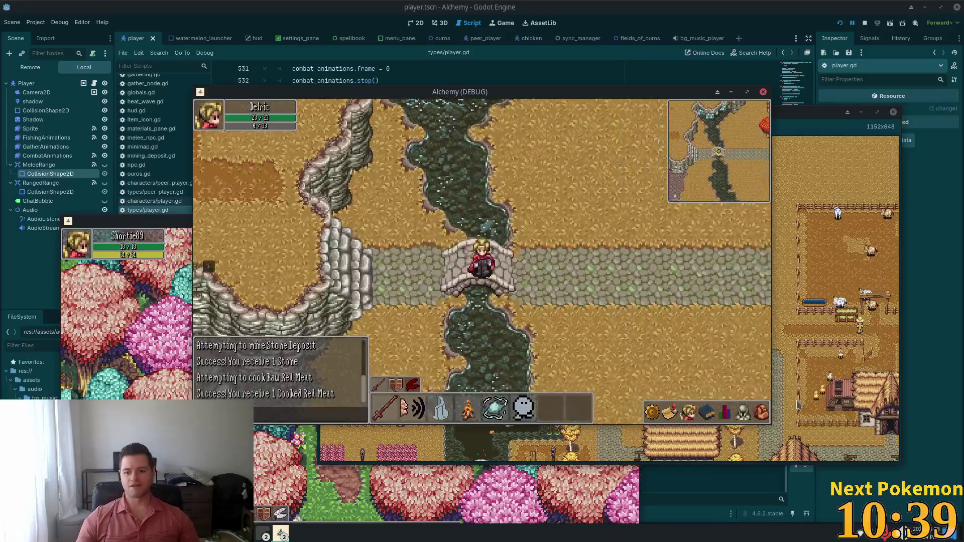
key("i")
key("Right")
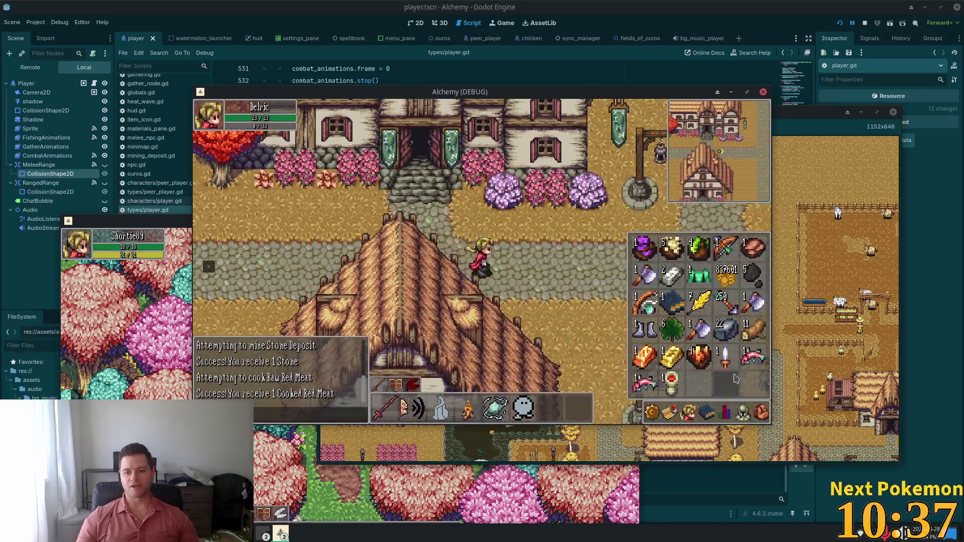
key("Down")
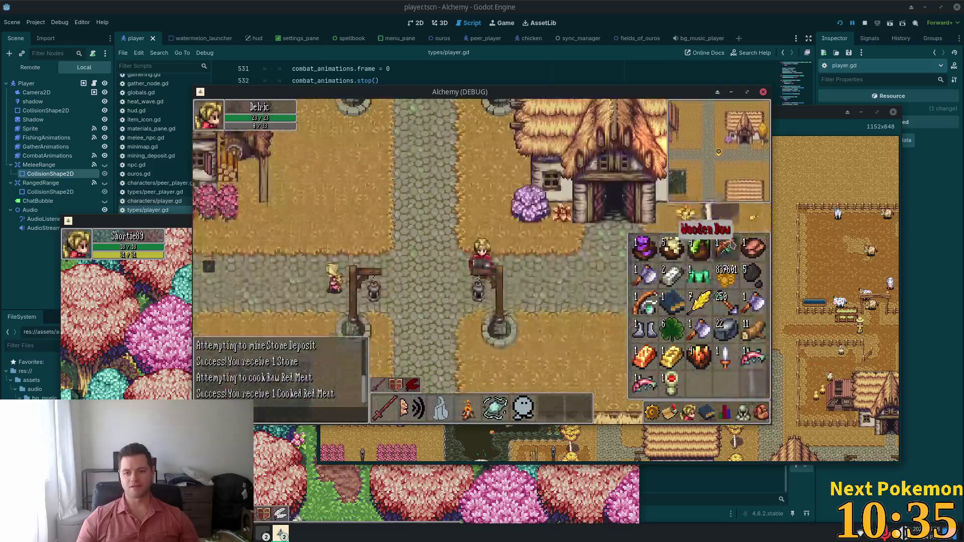
key("Left")
key("Right")
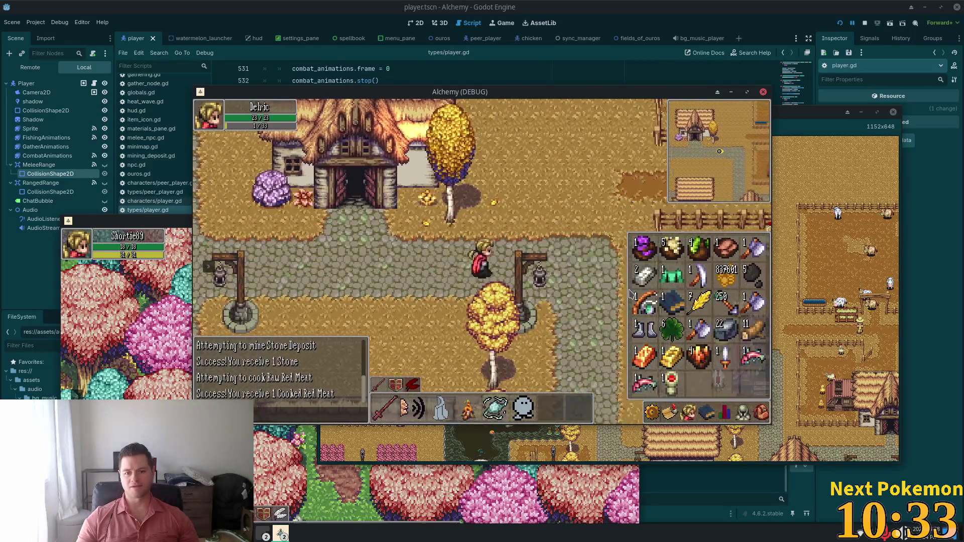
key("Down")
key("i")
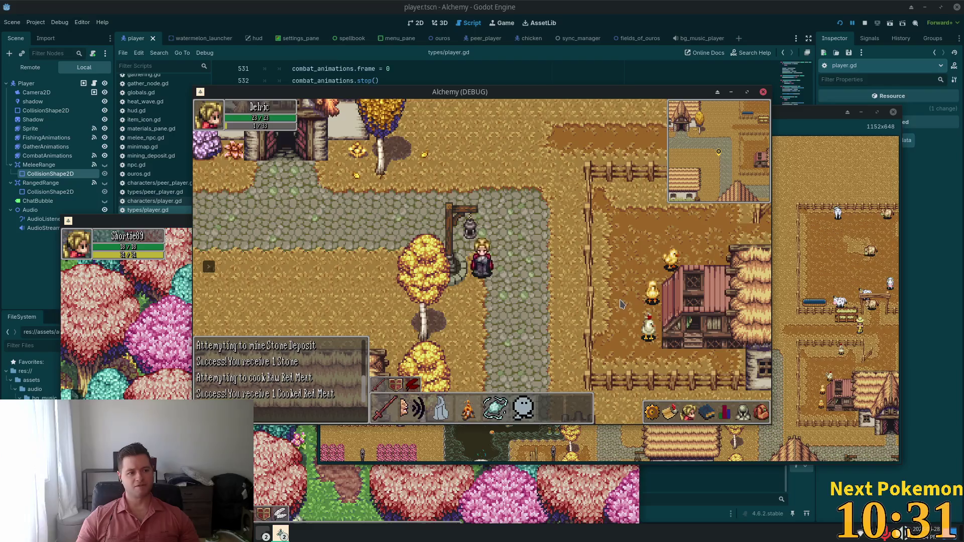
key("Up")
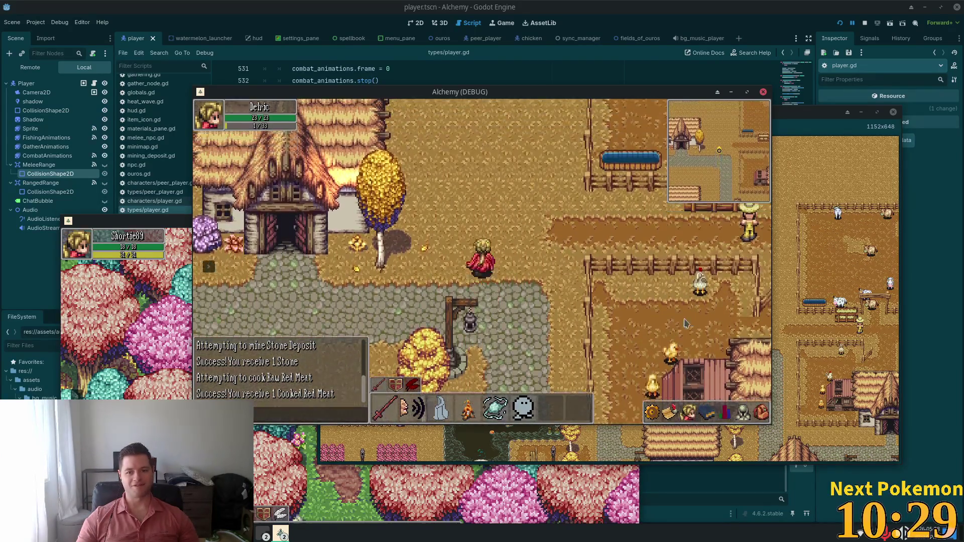
key("Right")
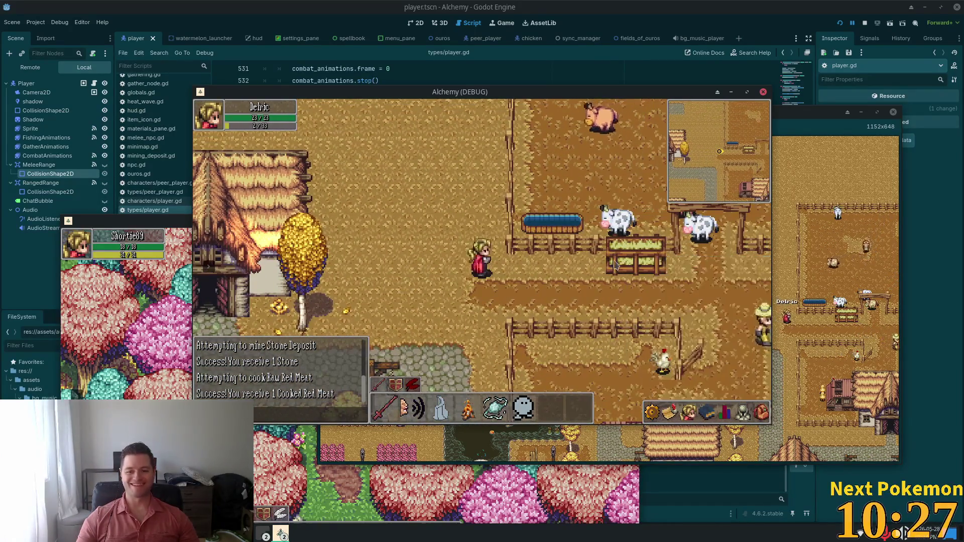
Step: Approach and target a Cow, open and close the inventory, then switch to player.gd in Cursor
key("Left")
key("Up")
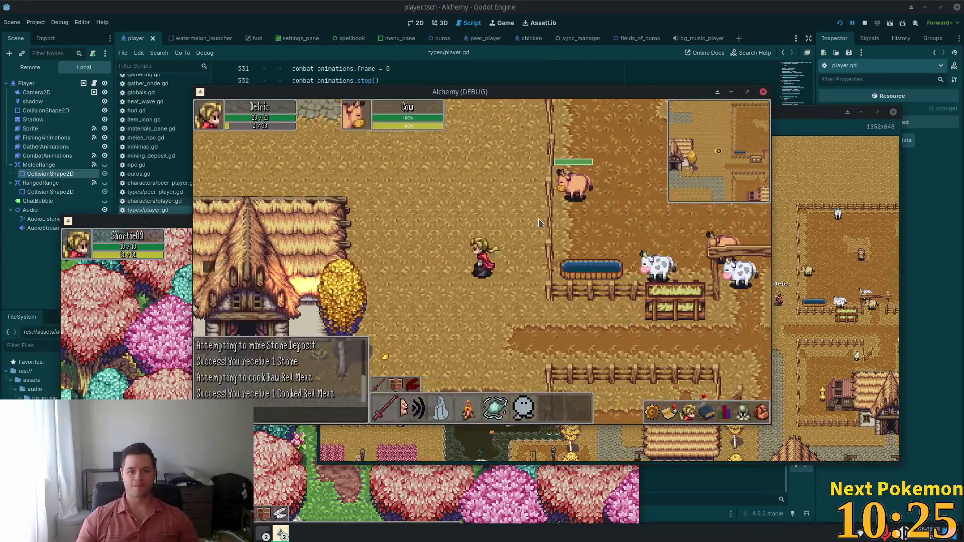
key("Up")
key("Right")
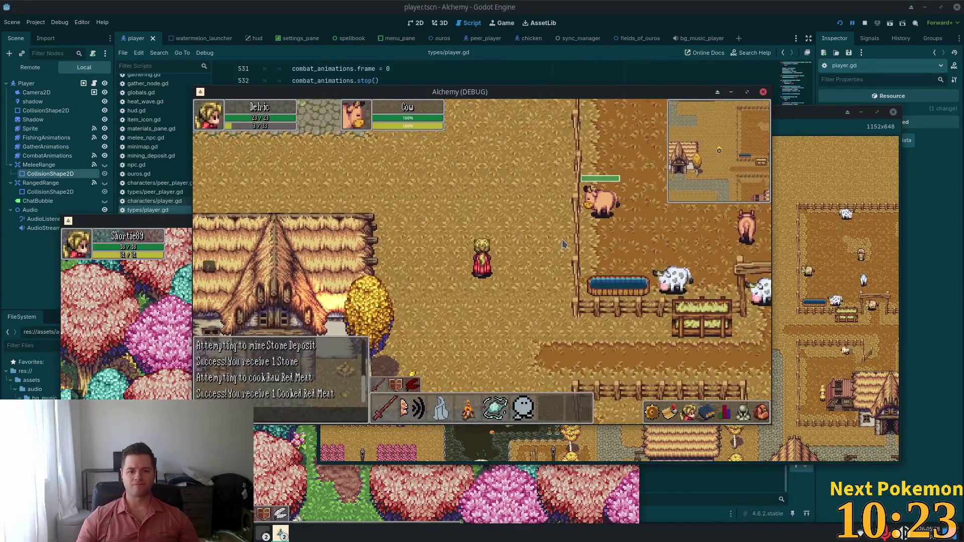
left_click(761, 413)
left_click(742, 412)
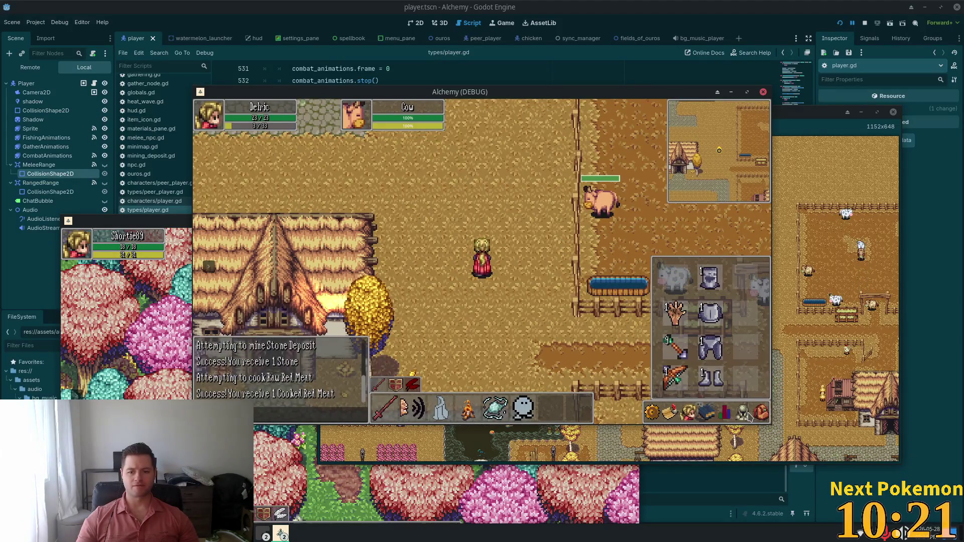
left_click(760, 413)
key("Escape")
key("Right")
key("Up")
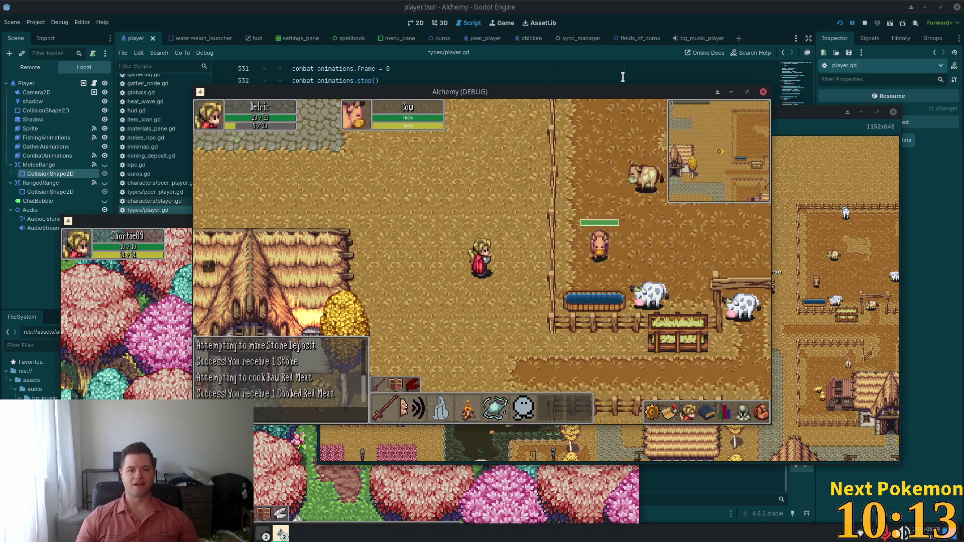
key("alt+Tab")
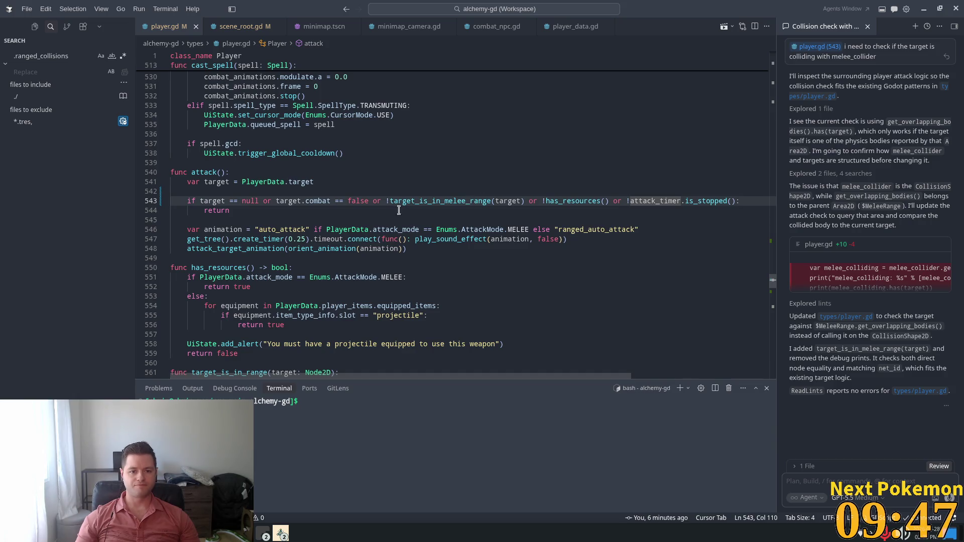
Step: Inspect PlayerData, attack_mode and the auto_attack animation name on line 546
left_click(382, 229)
double_click(396, 230)
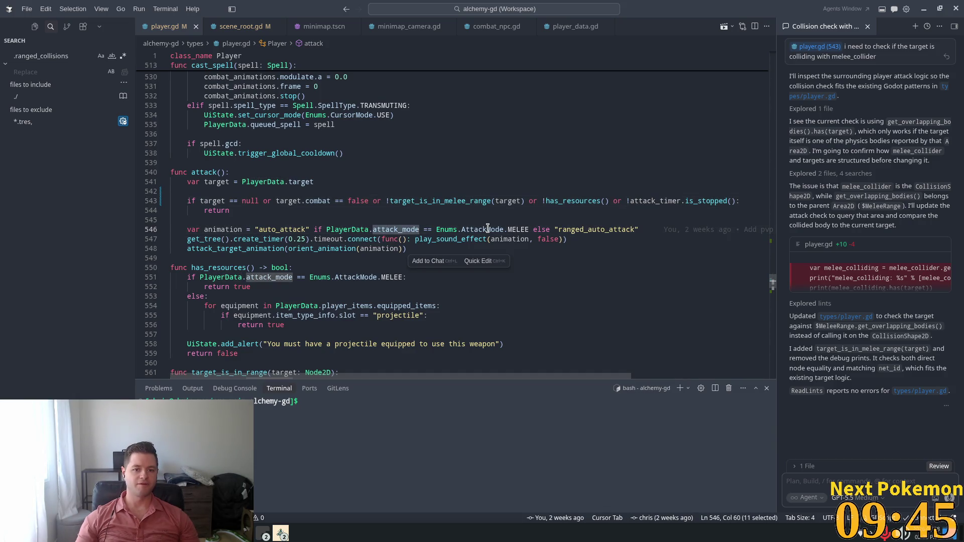
left_click(487, 230)
left_click_drag(250, 230, 253, 229)
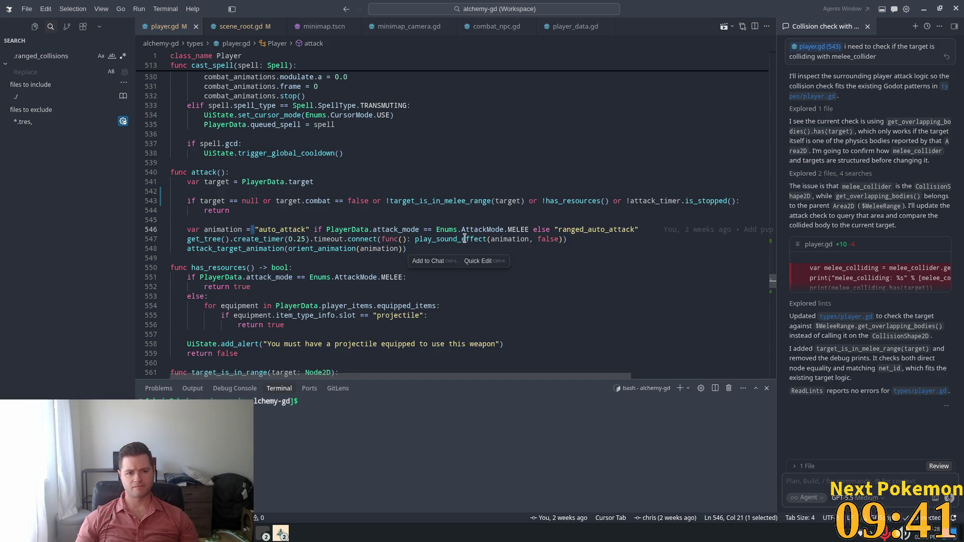
double_click(271, 230)
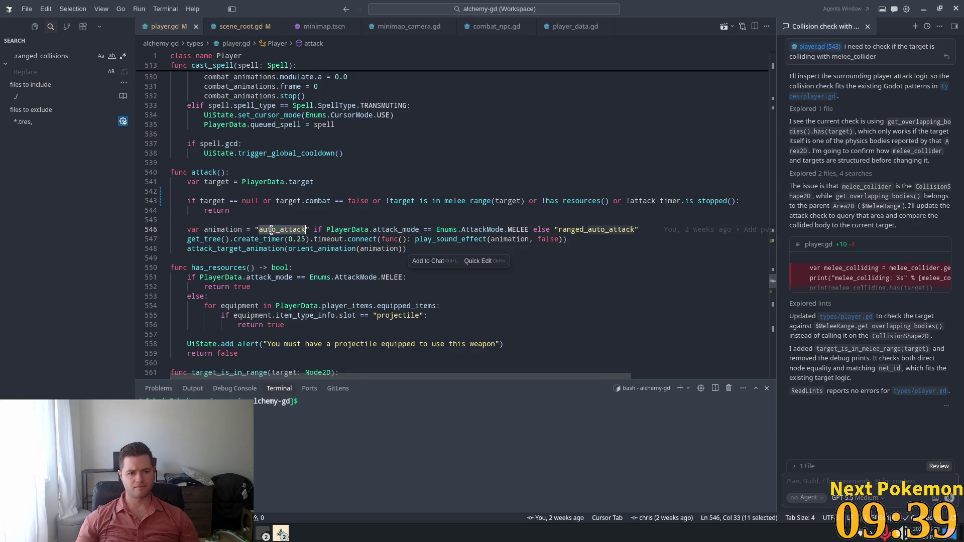
double_click(229, 230)
double_click(281, 230)
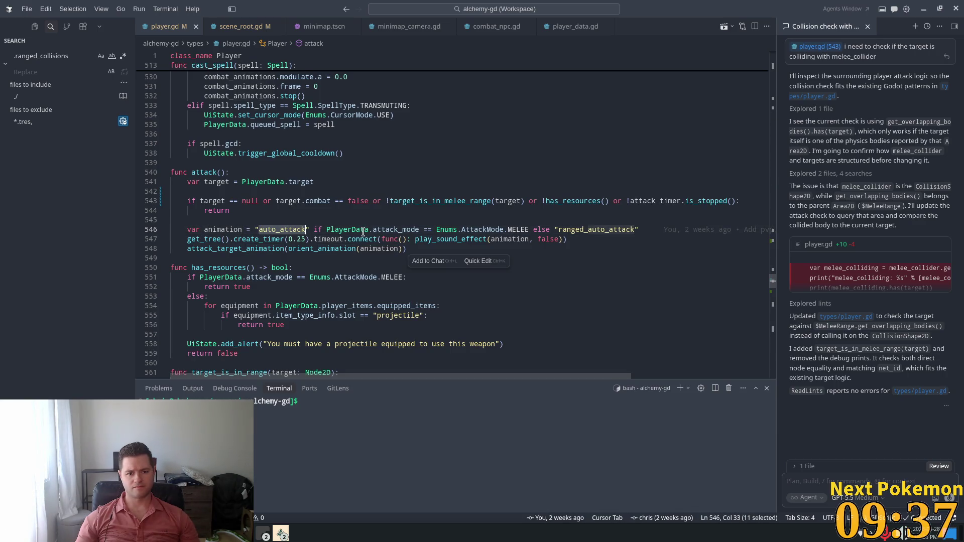
double_click(354, 230)
double_click(396, 230)
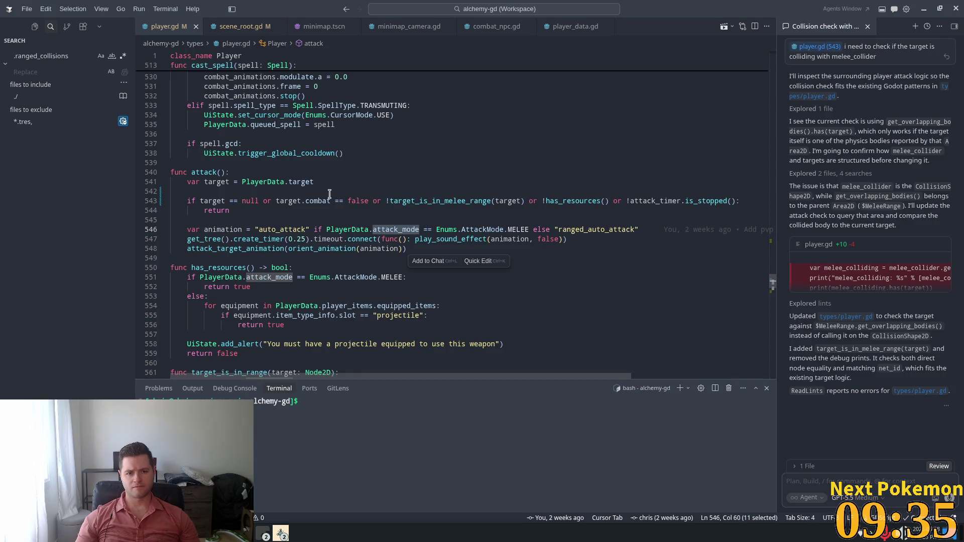
left_click(289, 189)
Step: Jump to target_is_in_melee_range on line 568 and delete 'melee_' from its name
left_click(470, 201)
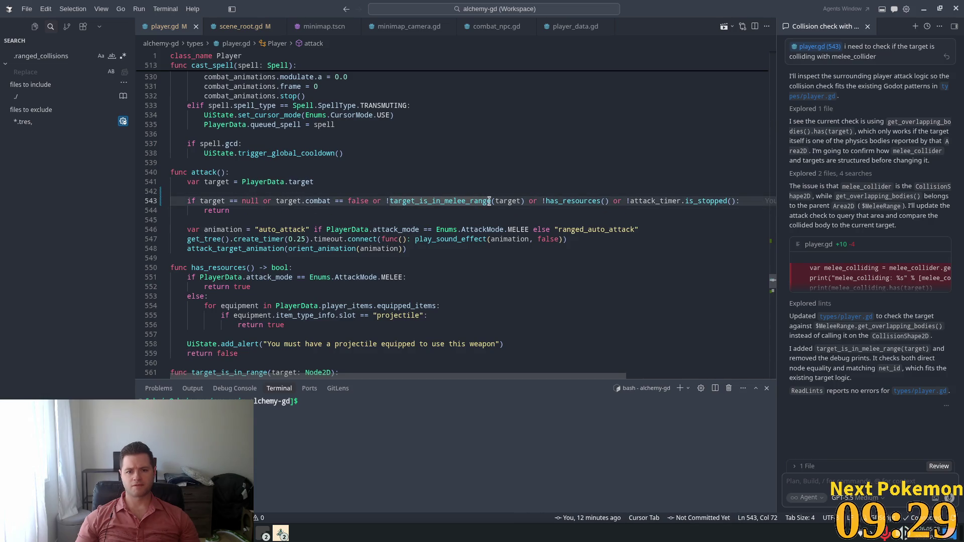
left_click(455, 200, "ctrl")
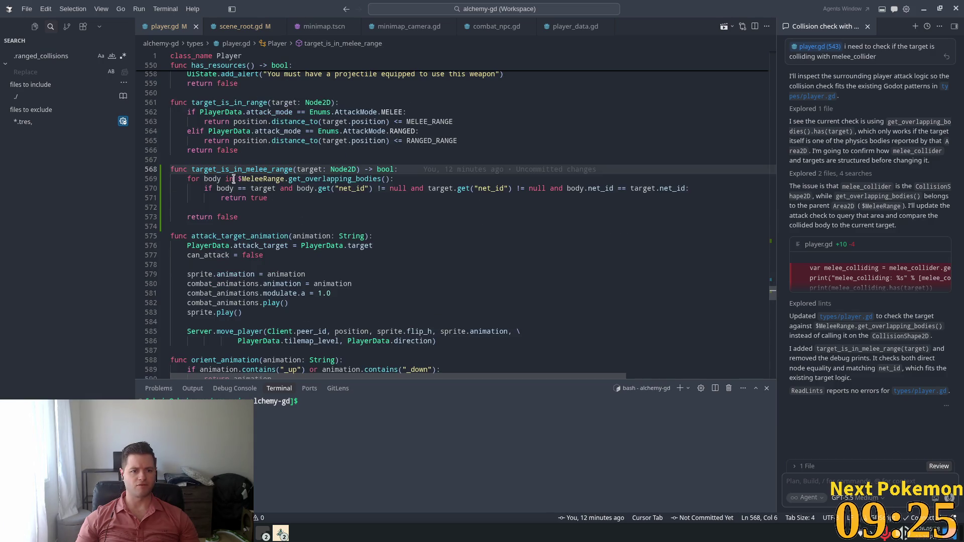
left_click(246, 169)
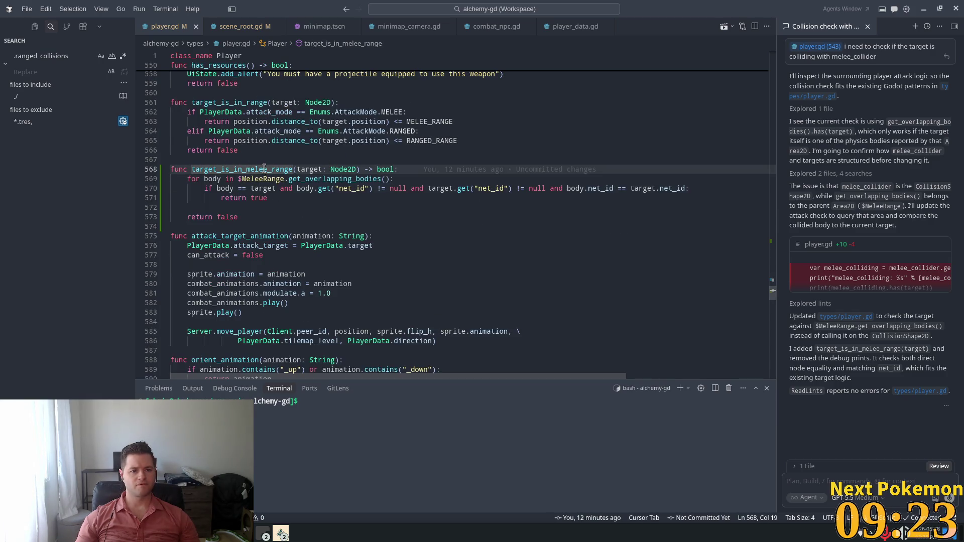
left_click_drag(259, 169, 244, 169)
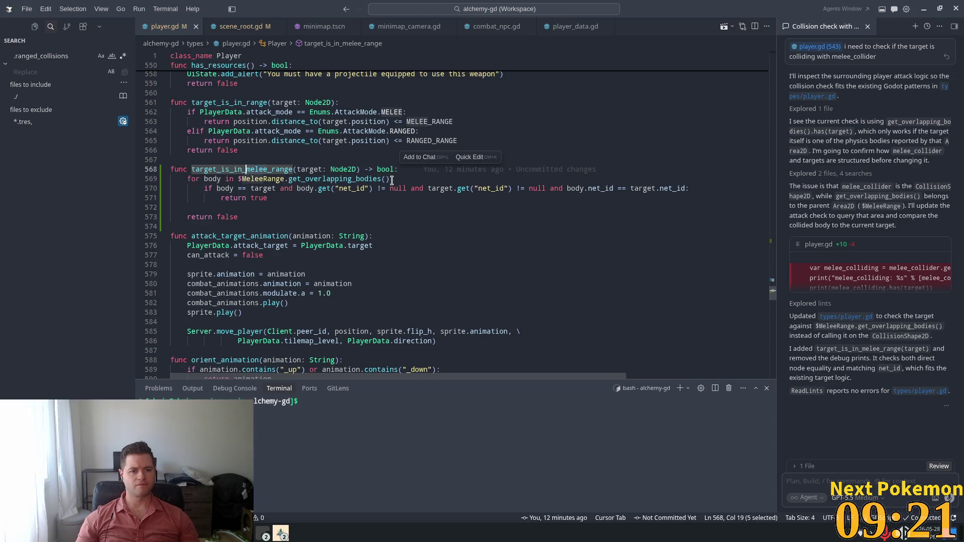
key("BackSpace")
key("BackSpace")
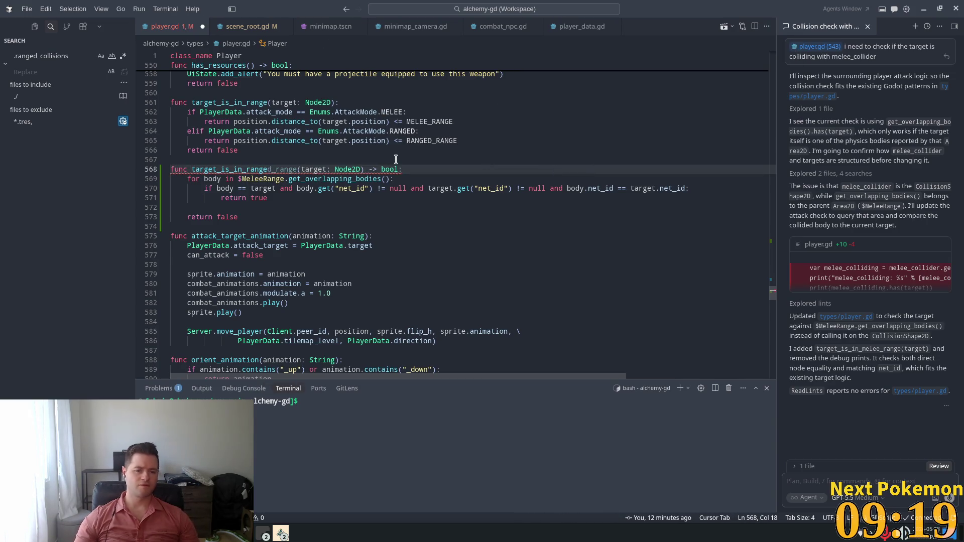
left_click(444, 169)
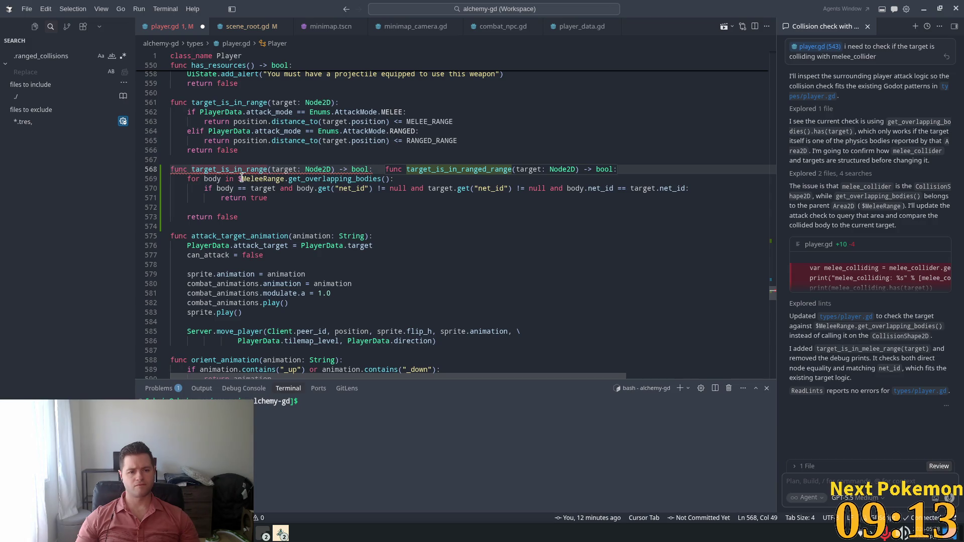
key("alt+Tab")
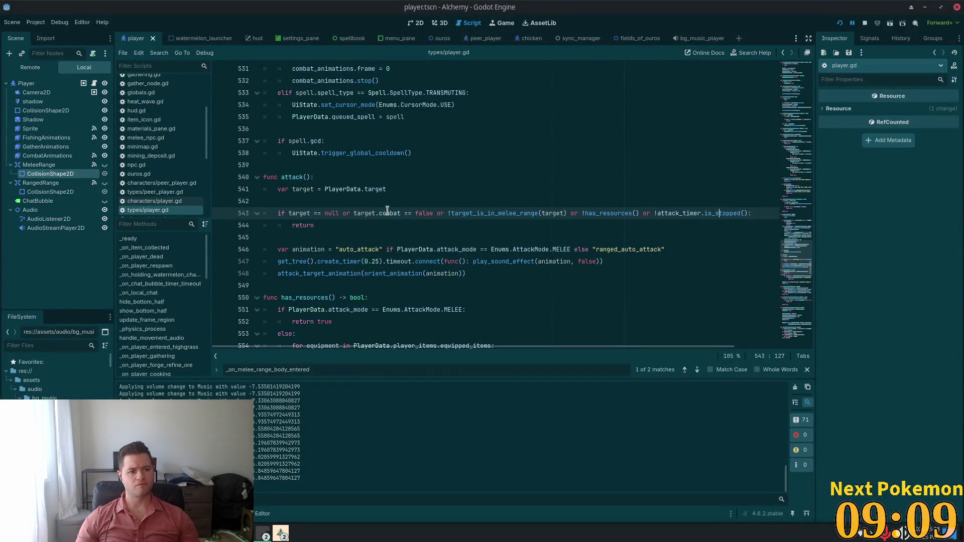
Step: Add a range_collider variable and loop over its bodies, dropping the extra range parameter
key("alt+Tab")
type("var")
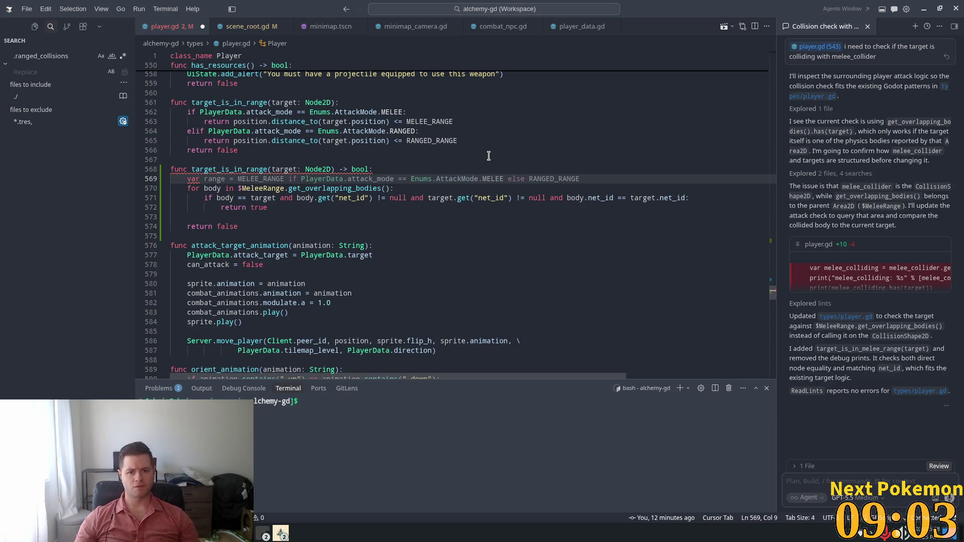
mouse_move(276, 164)
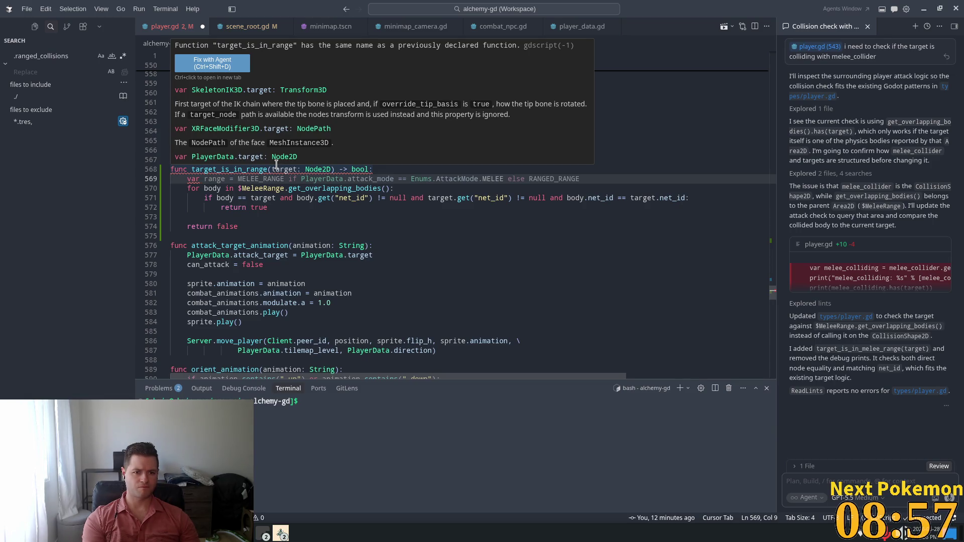
type("range")
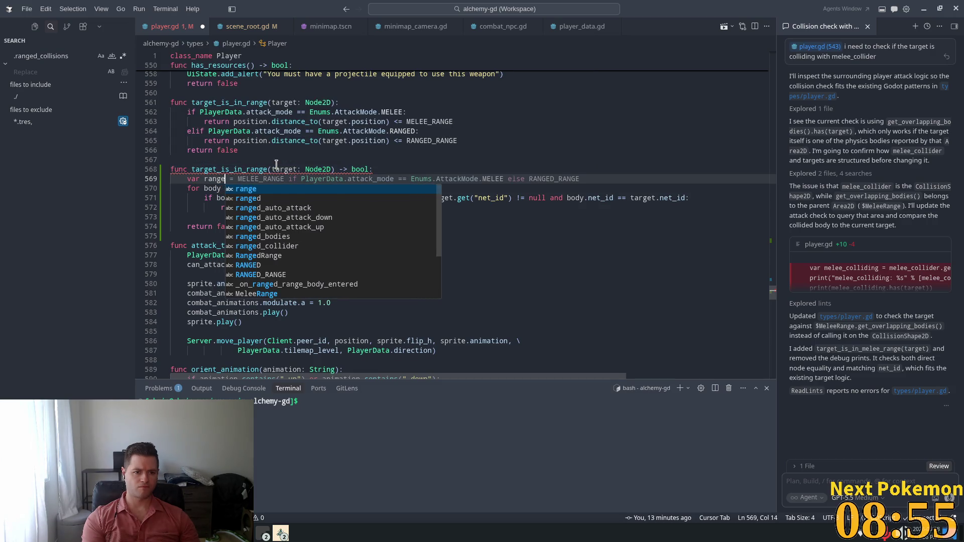
type("_coll")
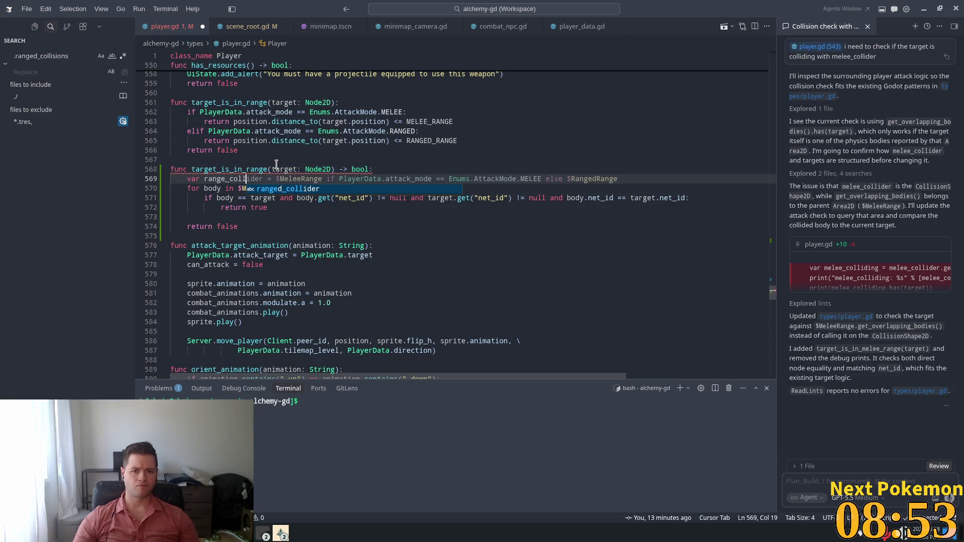
key("Tab")
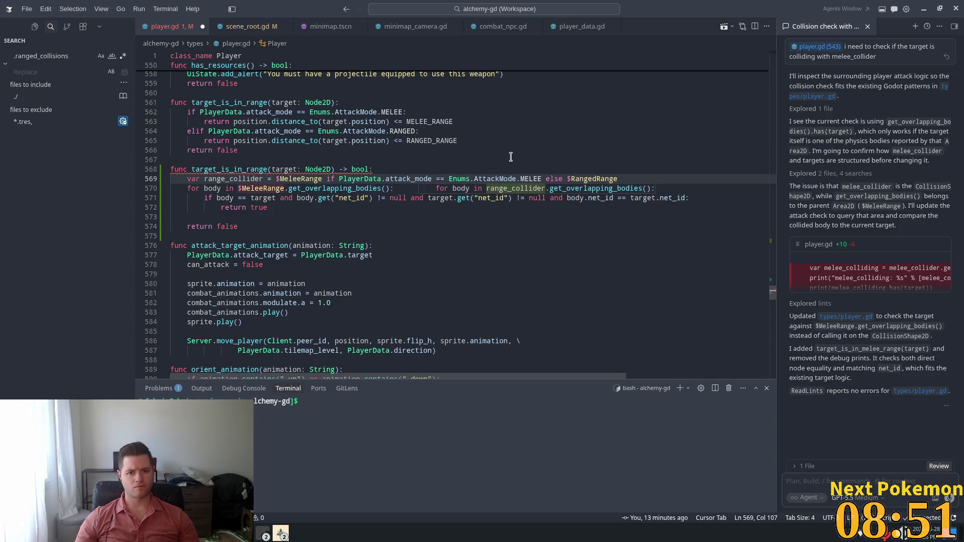
key("Tab")
key("Tab")
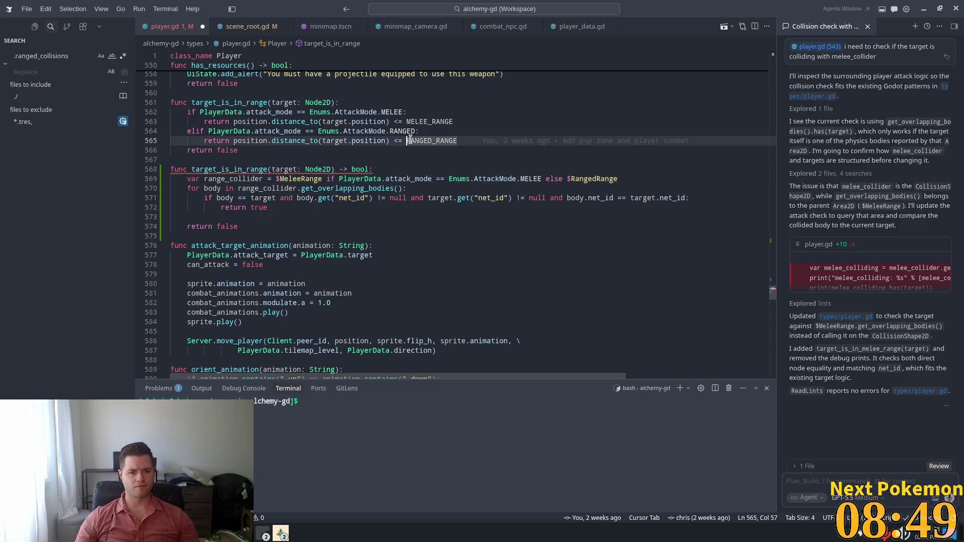
key("Tab")
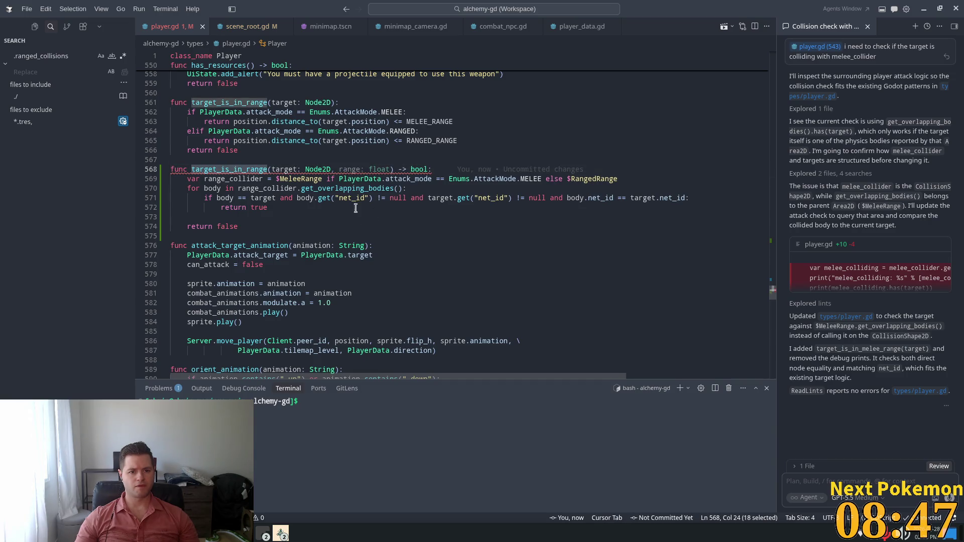
key("Tab")
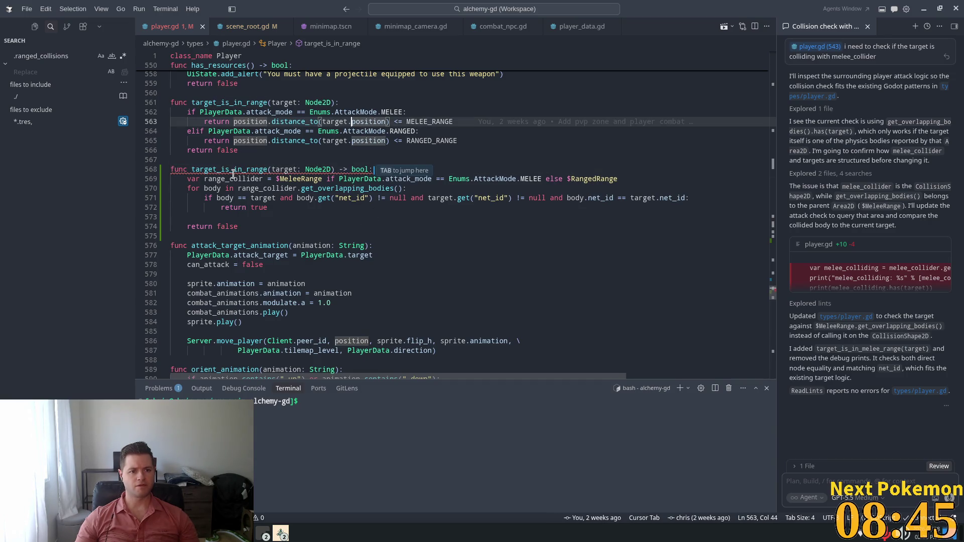
Step: Comment out the old distance-based target_is_in_range function
mouse_move(187, 112)
left_mouse_down()
mouse_move(452, 121)
mouse_move(284, 131)
left_mouse_up()
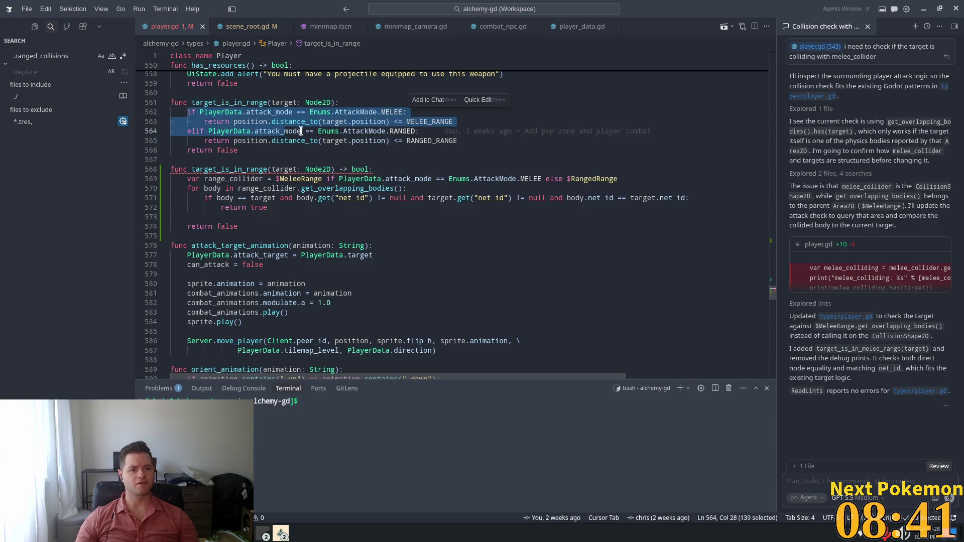
double_click(273, 112)
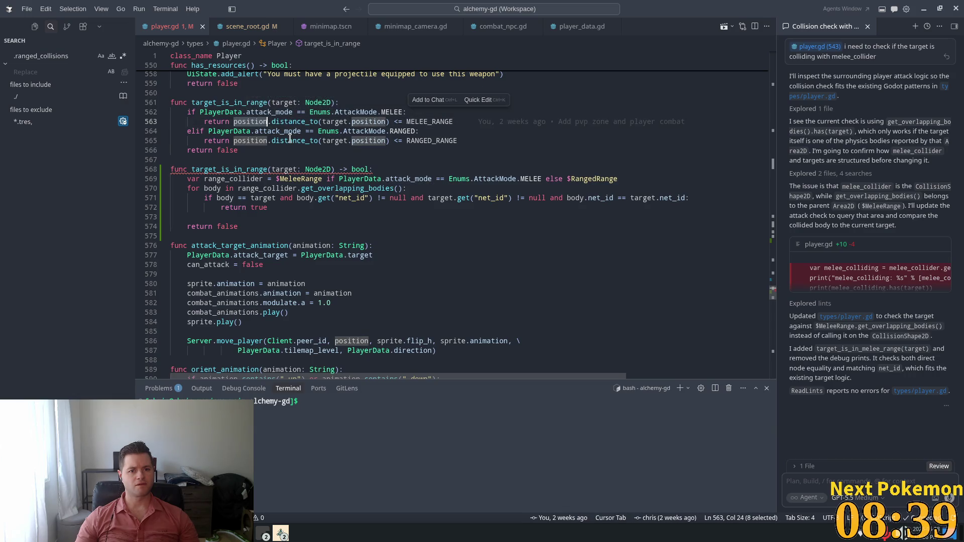
left_click_drag(258, 150, 145, 105)
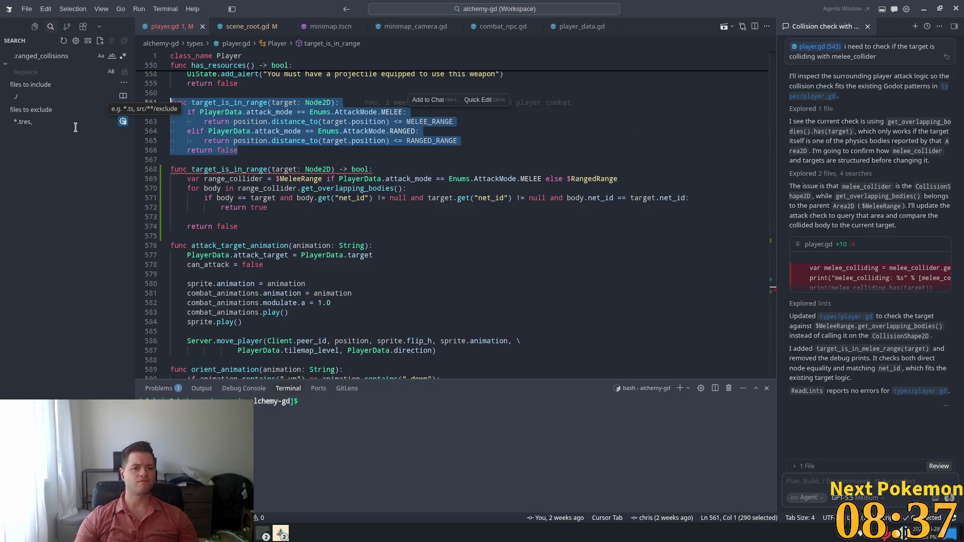
key("ctrl+slash")
left_click(313, 138, "ctrl")
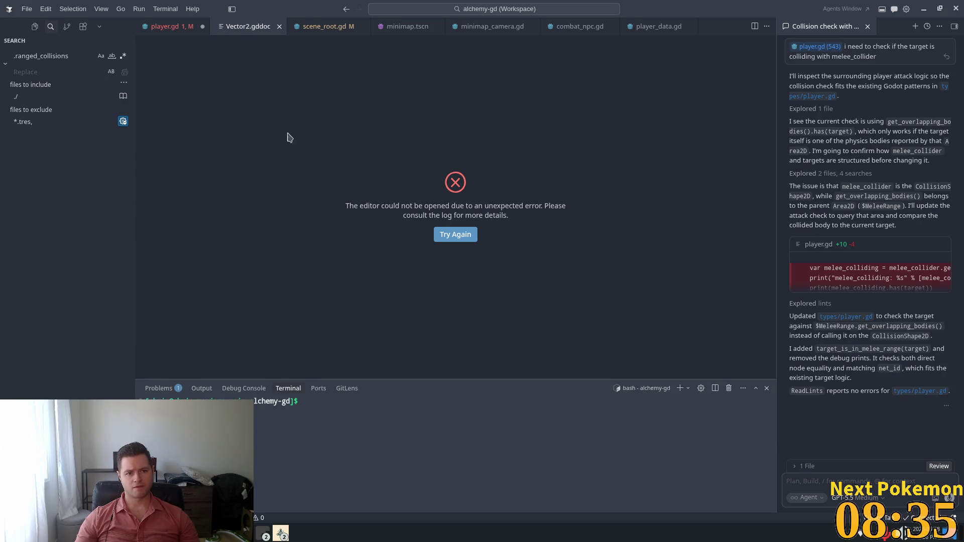
left_click(279, 26)
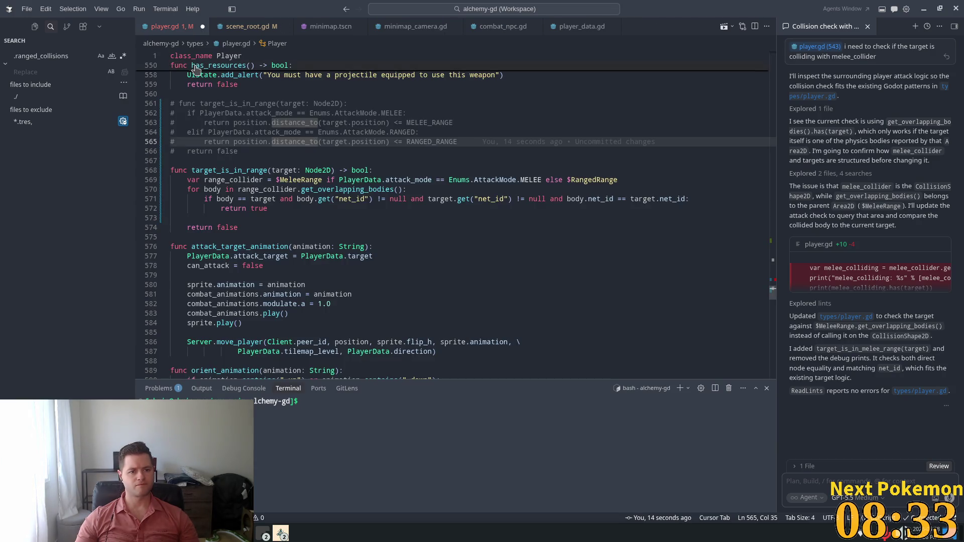
Step: Review the new collider-based target_is_in_range on lines 563-569 and select its name
left_click(323, 179)
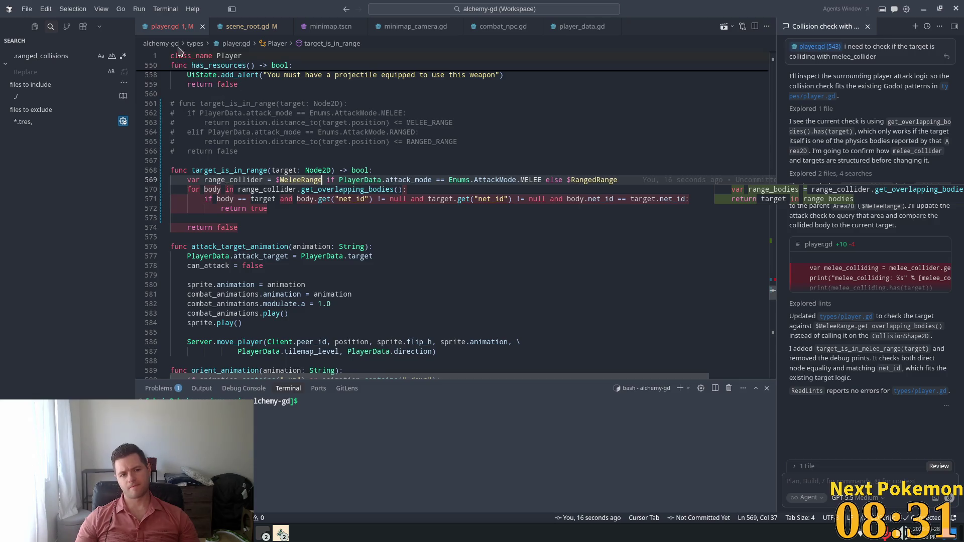
left_click(370, 150)
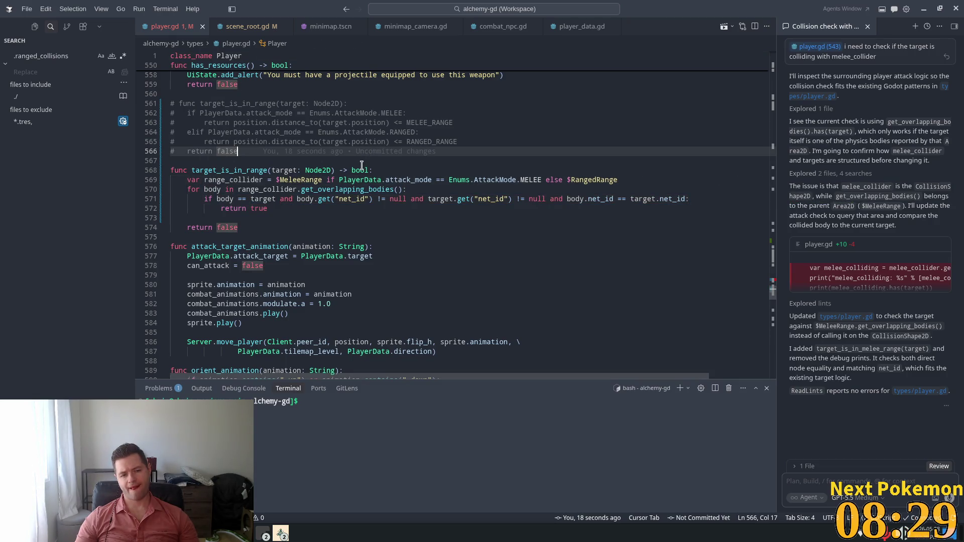
mouse_move(360, 167)
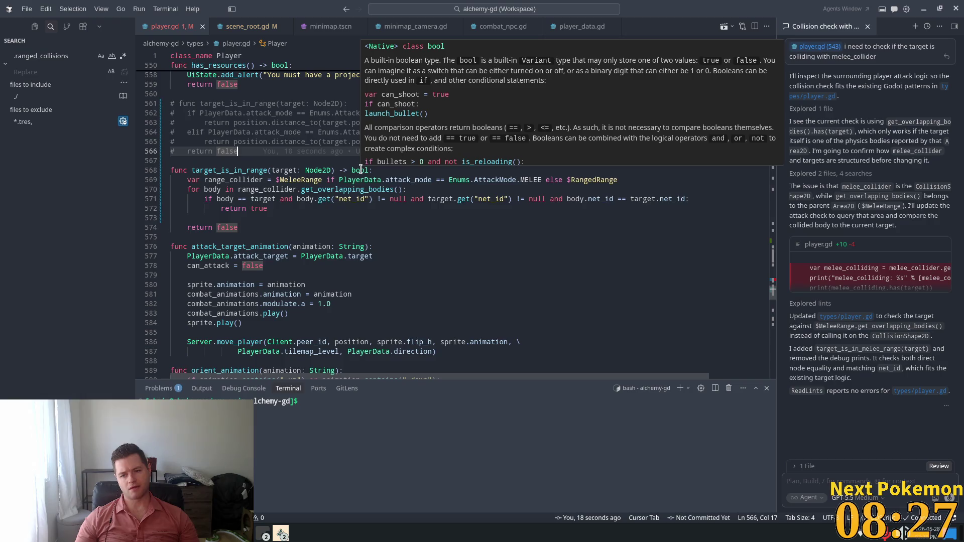
left_click(326, 162)
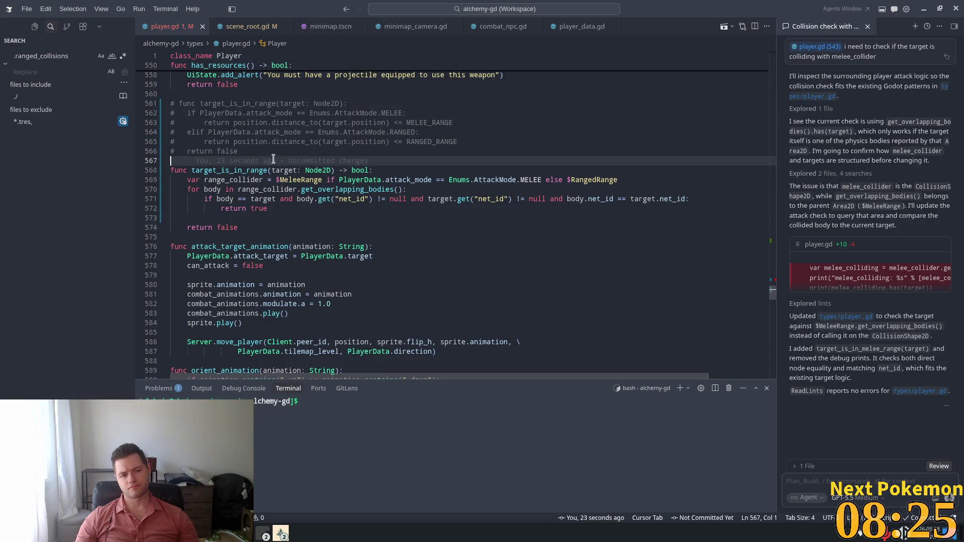
left_click(247, 122)
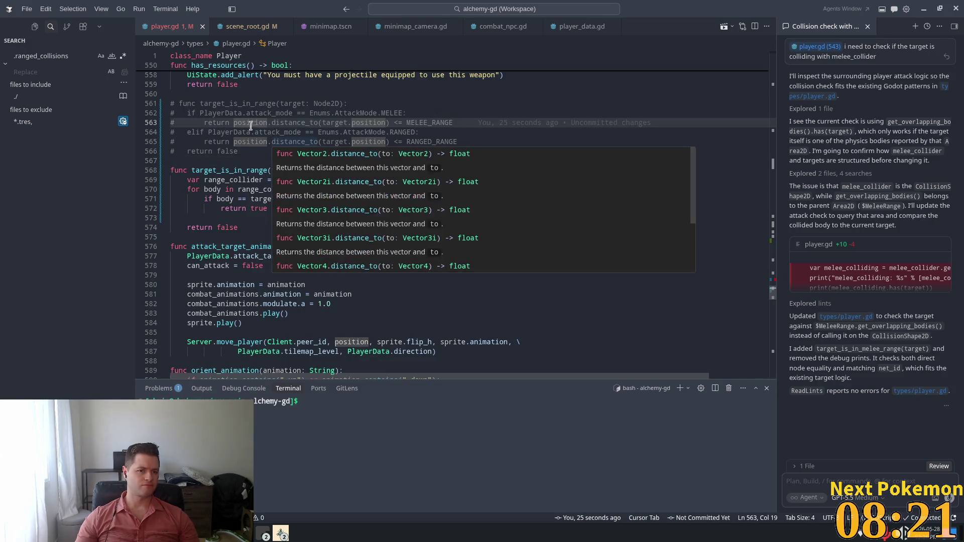
double_click(229, 170)
key("ctrl+c")
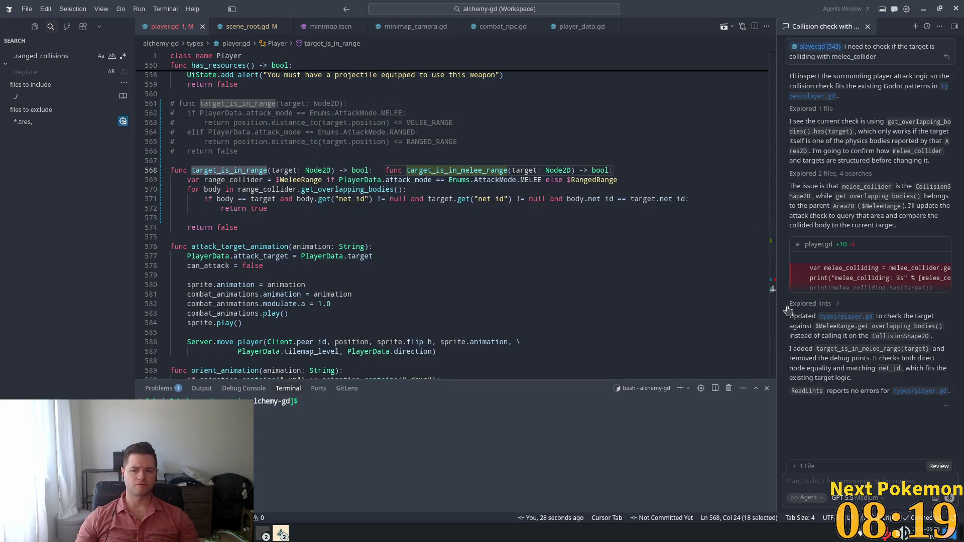
scroll(634, 245, "up", 10)
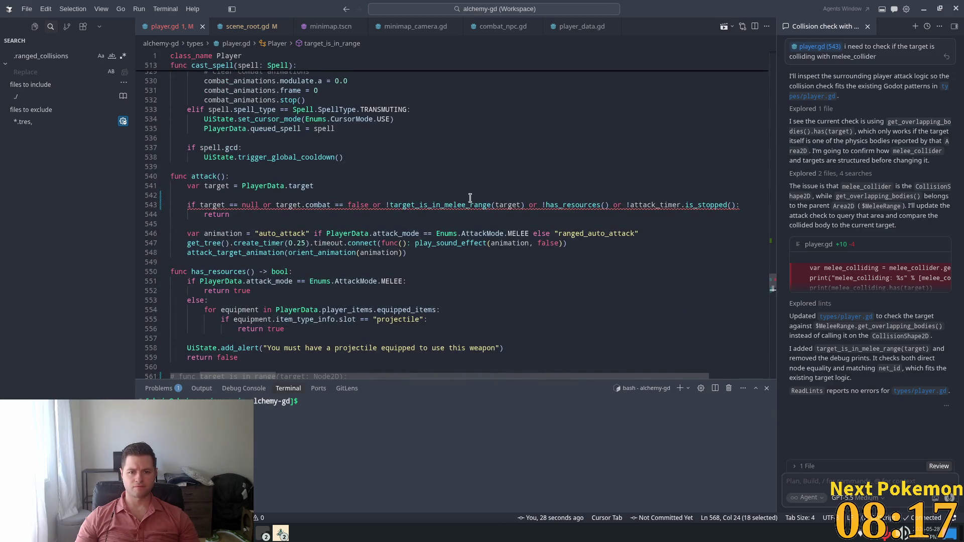
Step: Replace the target_is_in_melee_range call in attack() with target_is_in_range and save player.gd
double_click(440, 205)
key("ctrl+v")
left_click(447, 131)
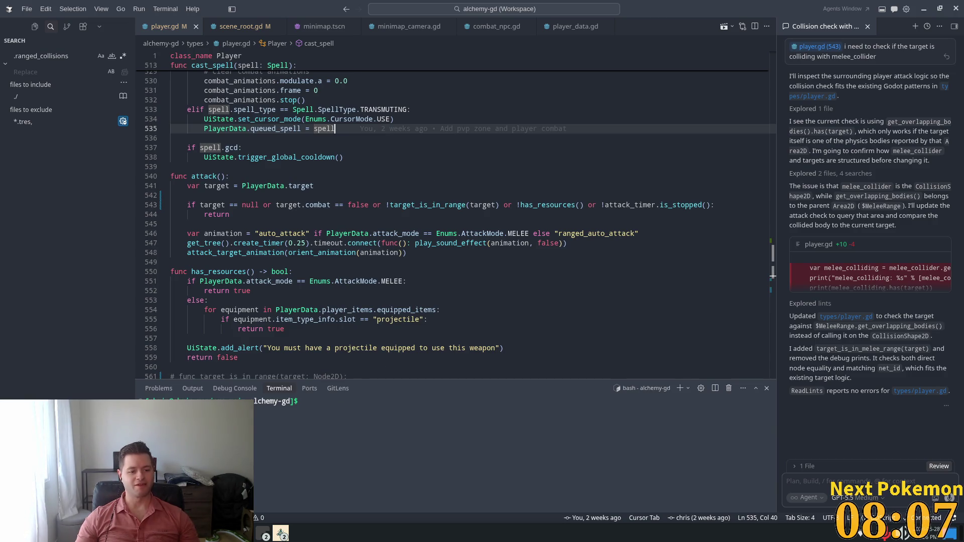
left_click(409, 470)
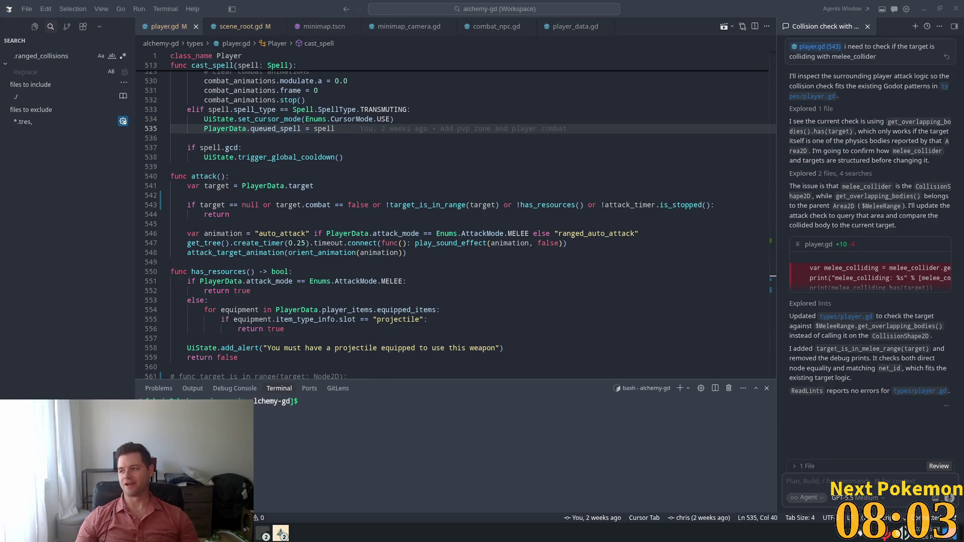
left_click(772, 275)
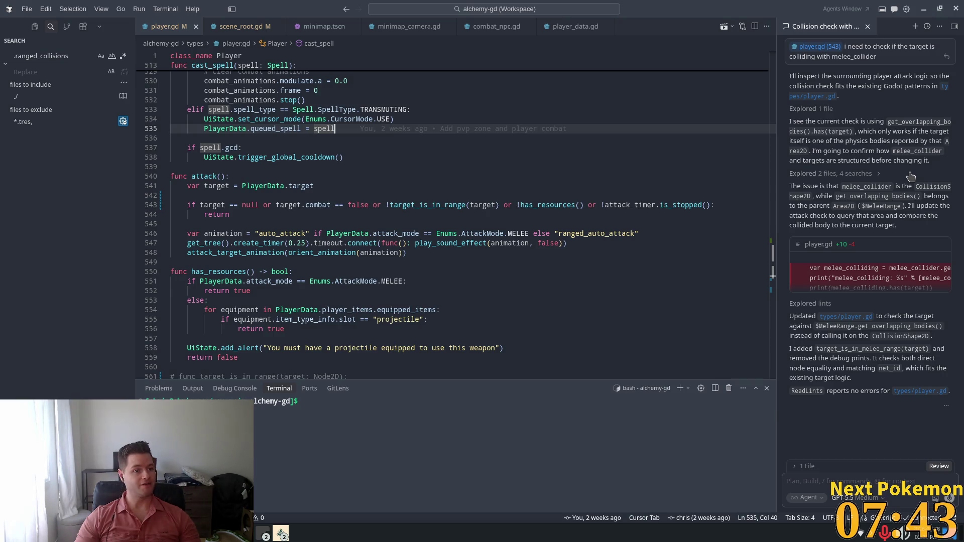
Step: Bring the Alchemy (DEBUG) game to the front, walk to a cow and attack it
key("alt+Tab")
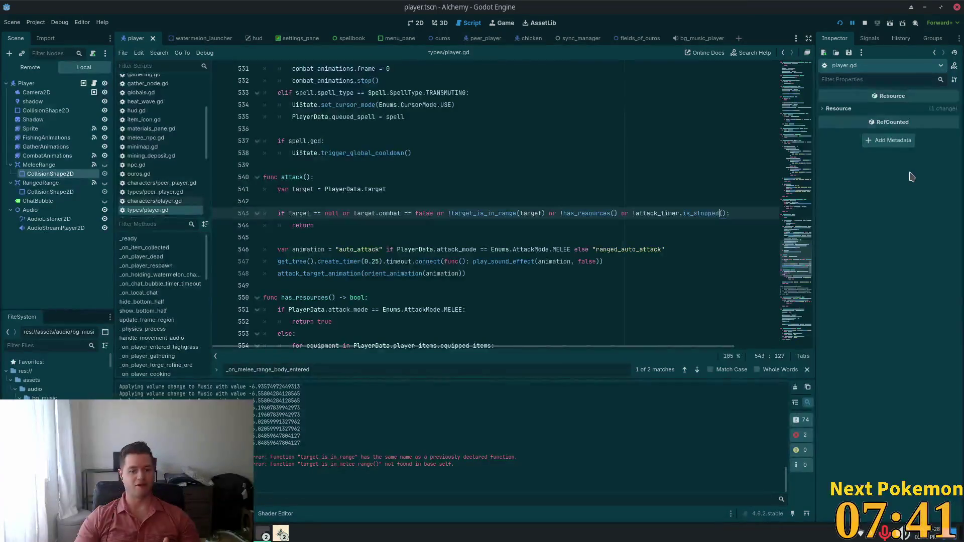
left_click(280, 534)
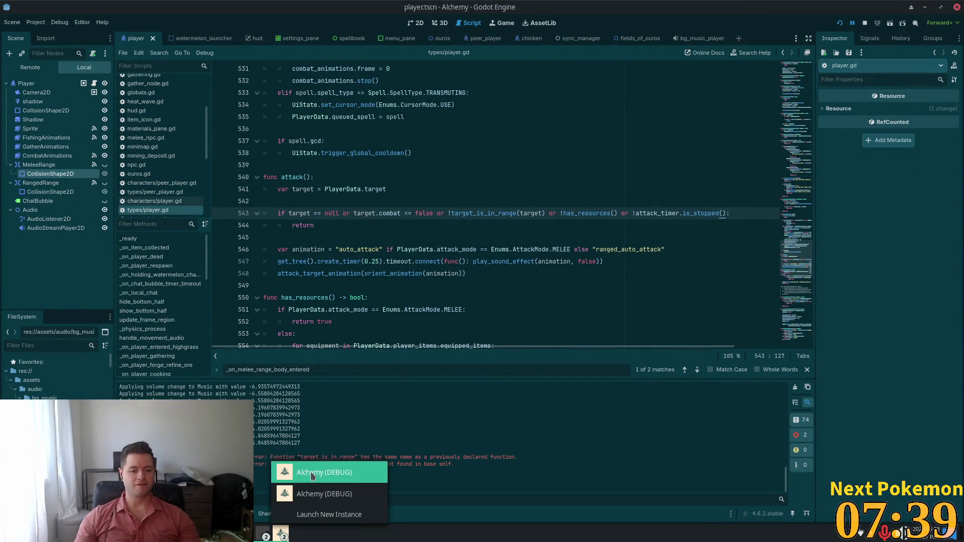
left_click(301, 470)
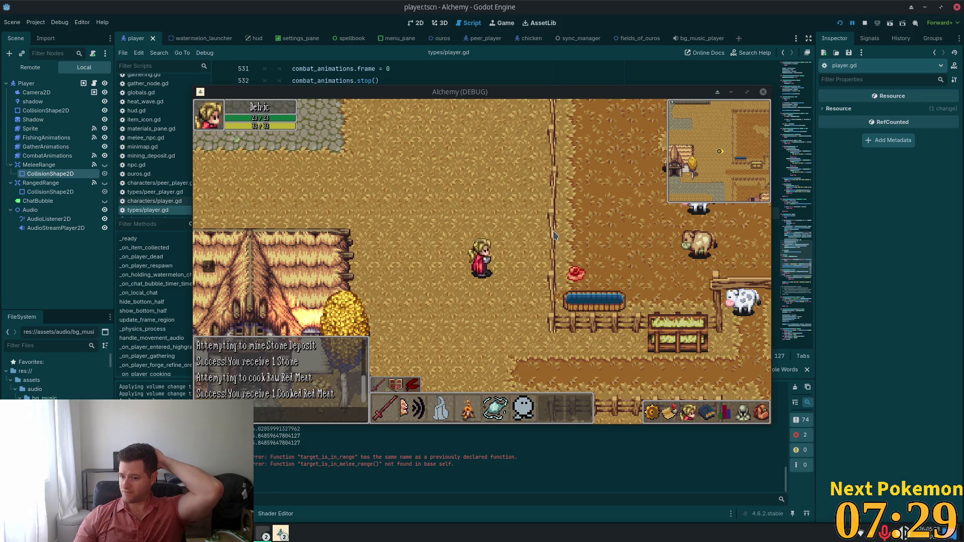
mouse_move(683, 262)
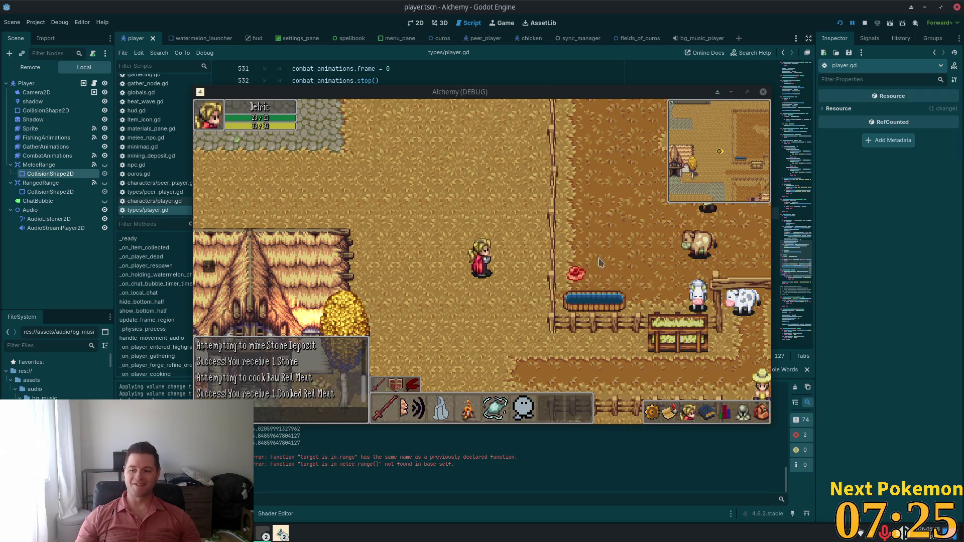
key("s")
key("d")
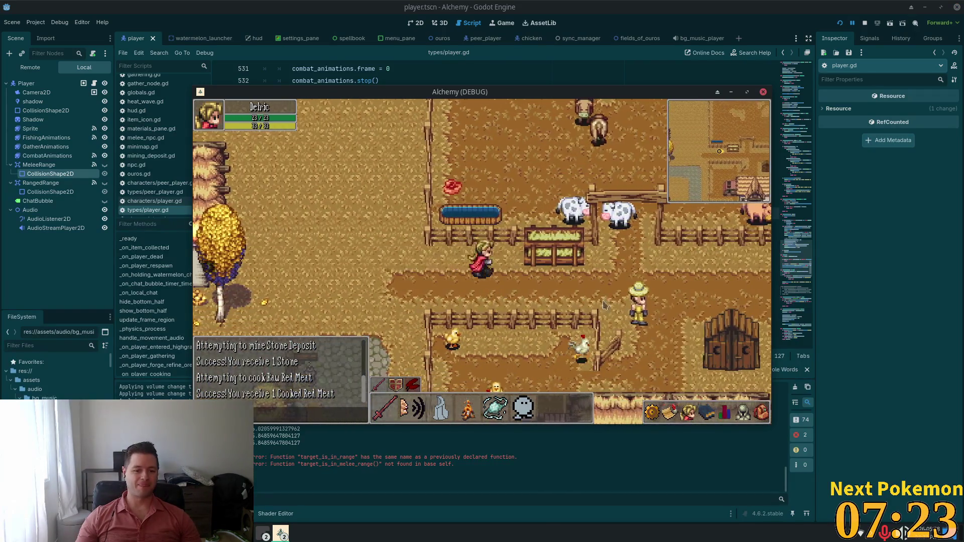
left_click(757, 409)
left_click(757, 409)
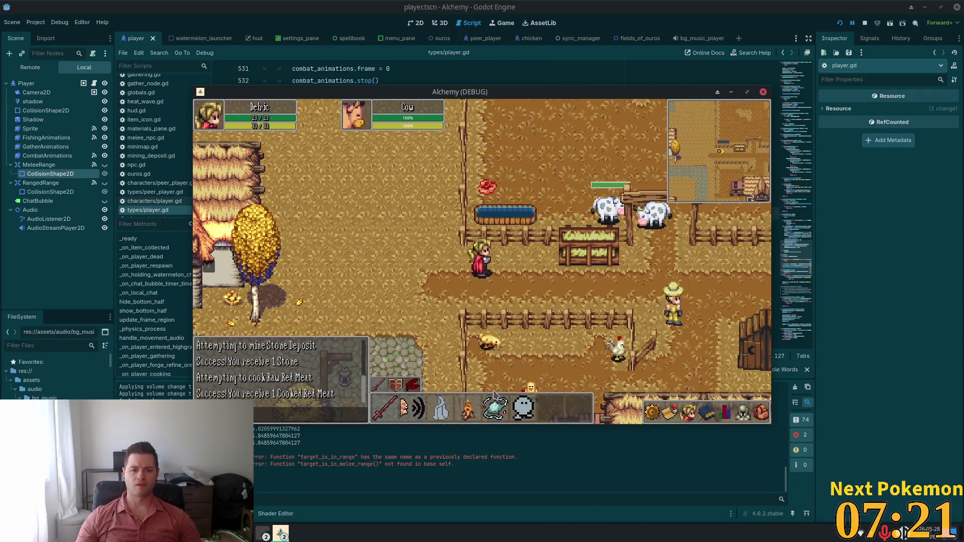
Step: Move around the cows with WASD to test whether attacks land at range
key("a")
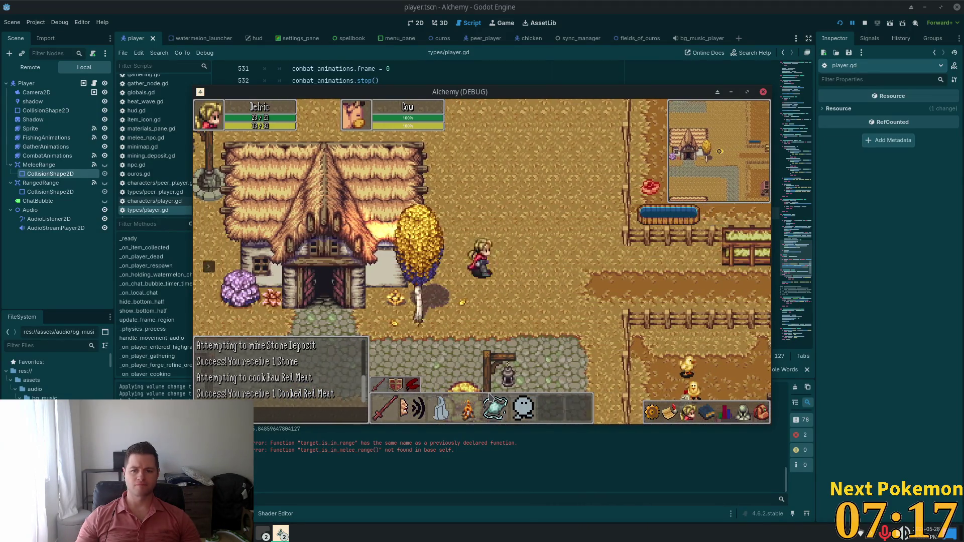
key("d")
key("w")
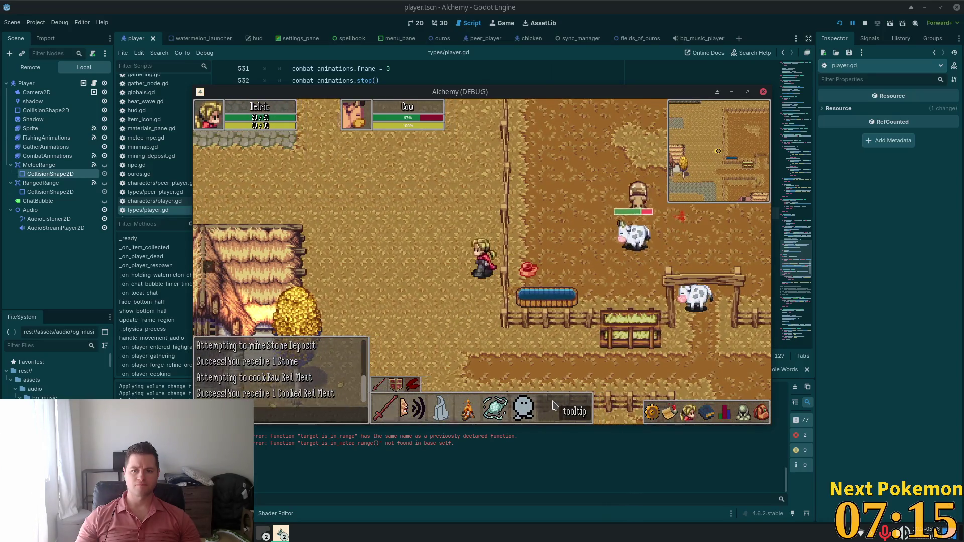
key("a")
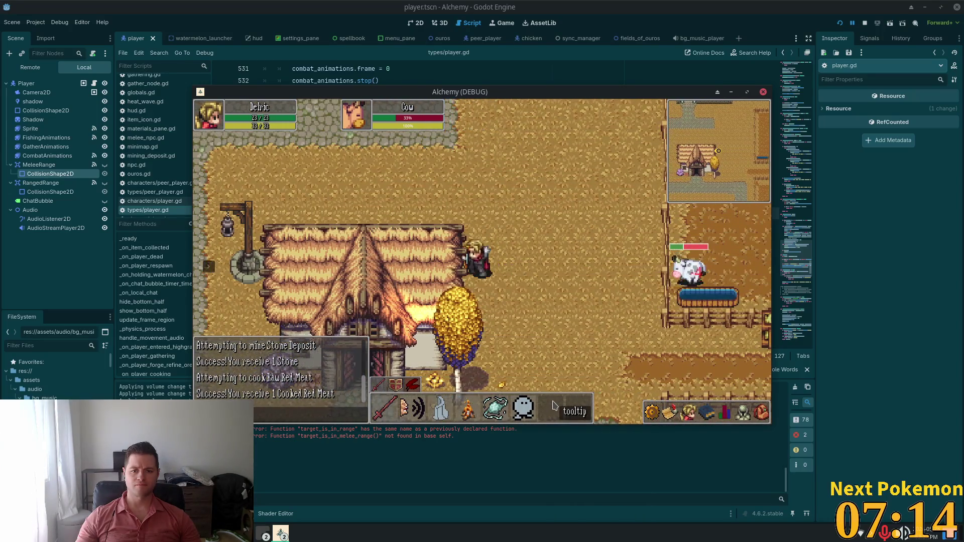
key("w")
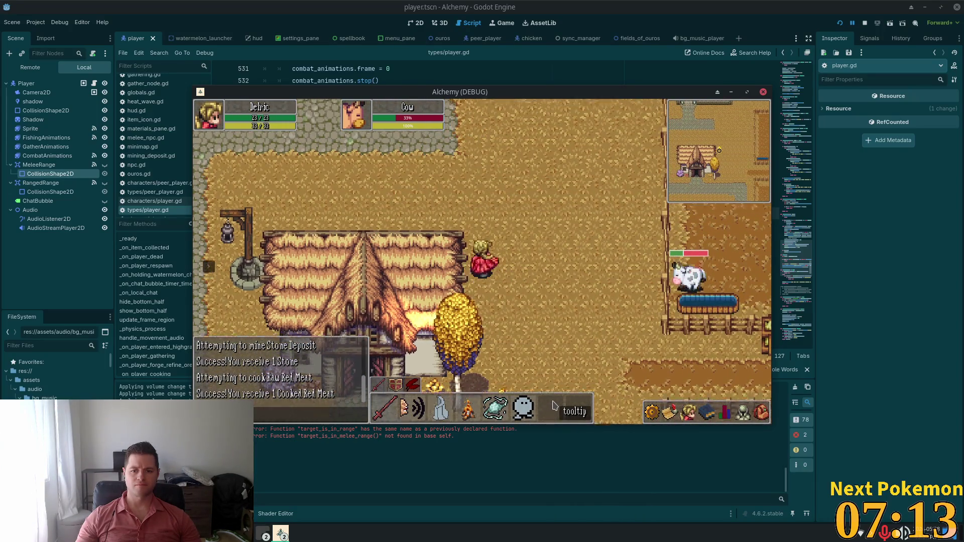
key("s")
key("d")
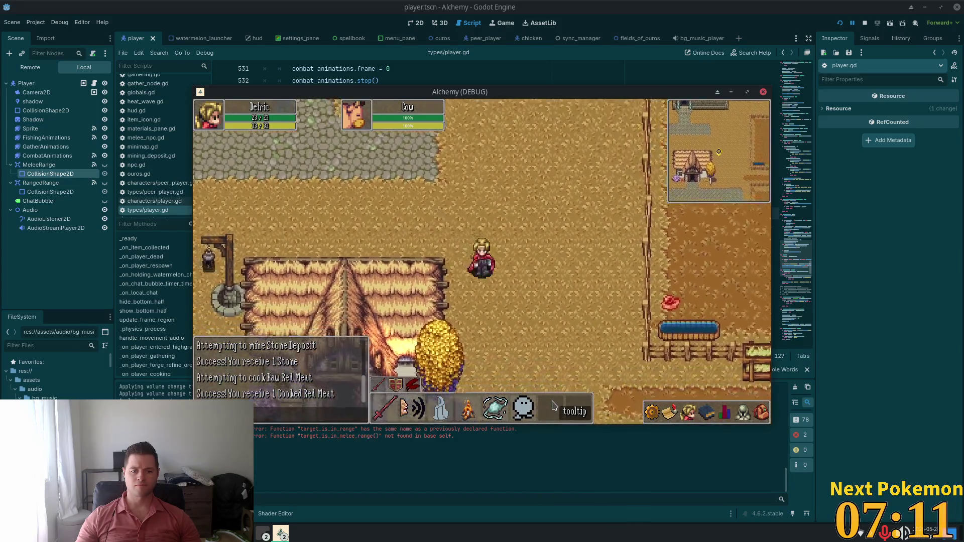
key("d")
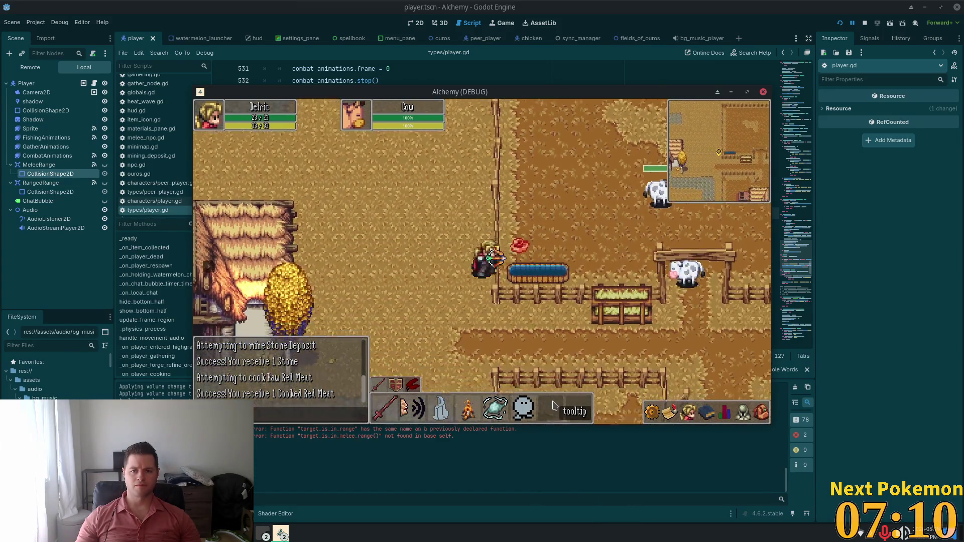
key("s")
key("d")
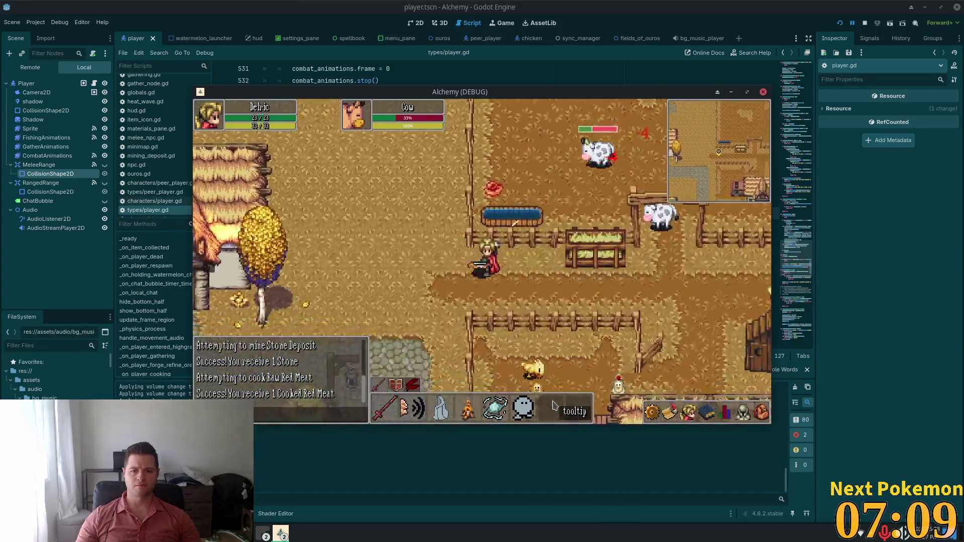
key("w")
key("a")
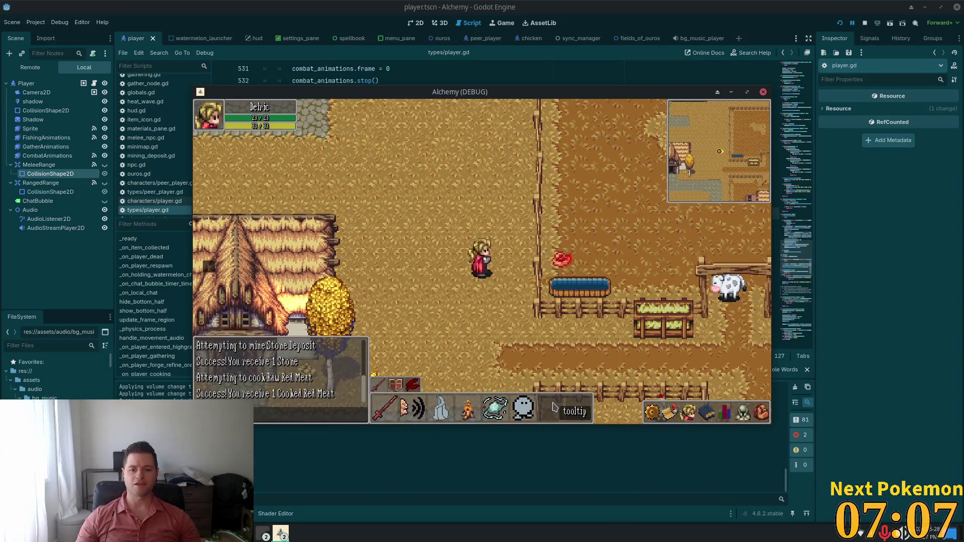
key("d")
key("s")
left_click(652, 411)
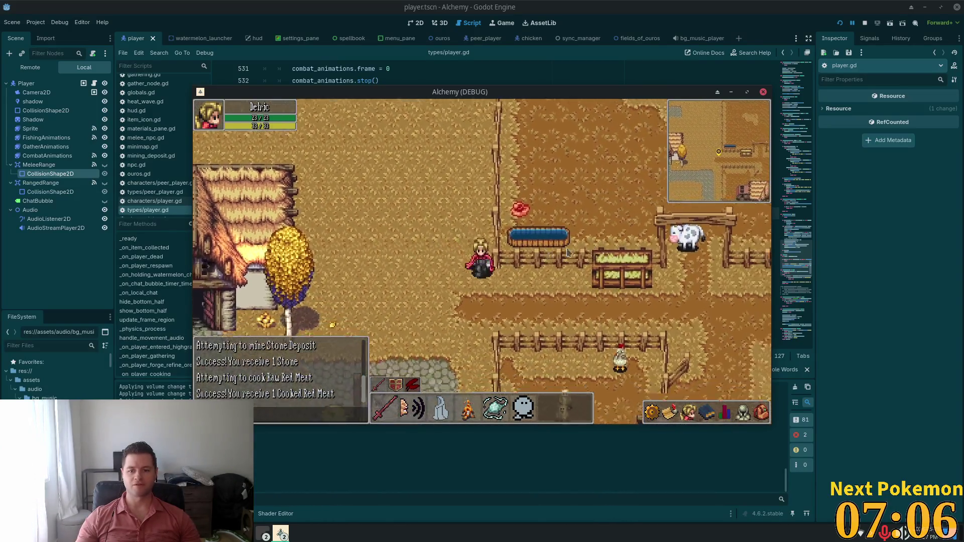
Step: Fight the farm cows, trying a spell with key 2, then move on to the next cow
key("d")
key("s")
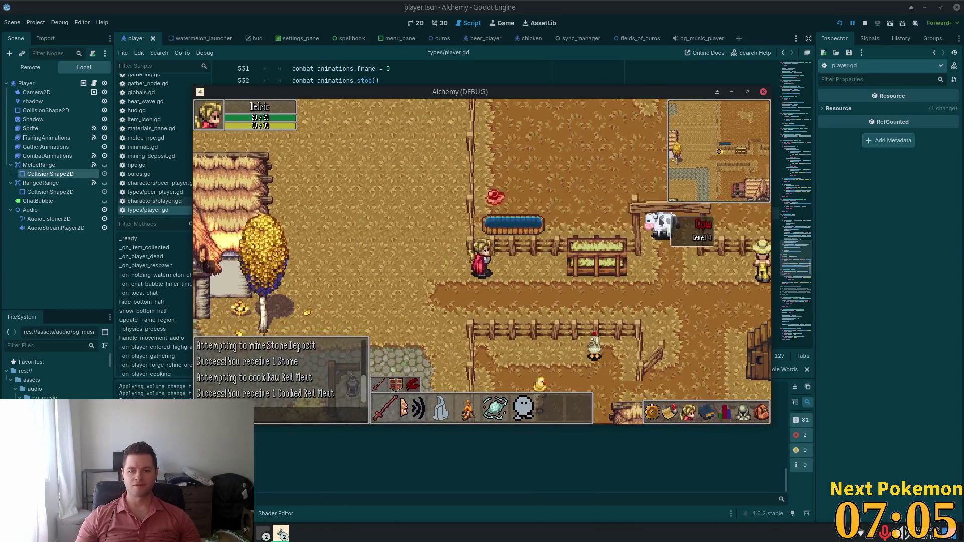
key("a")
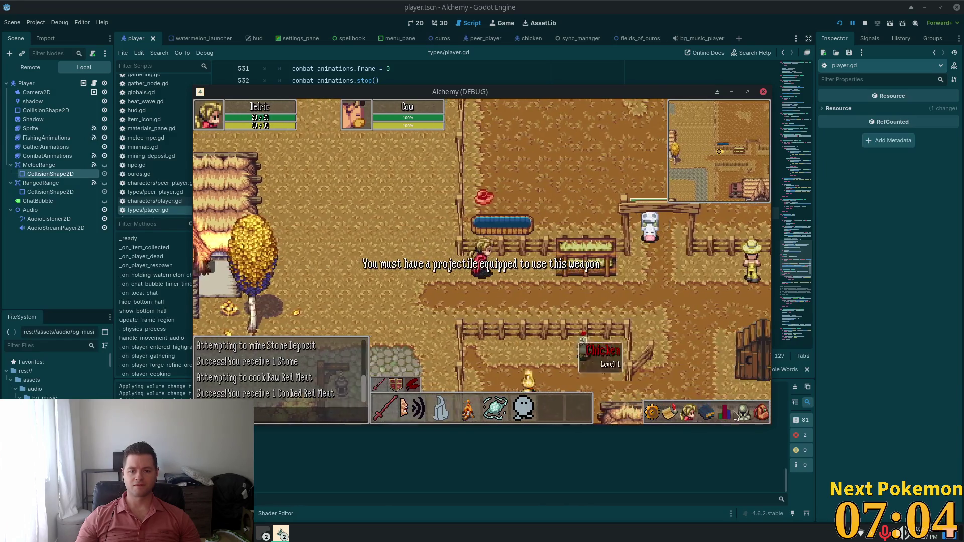
key("d")
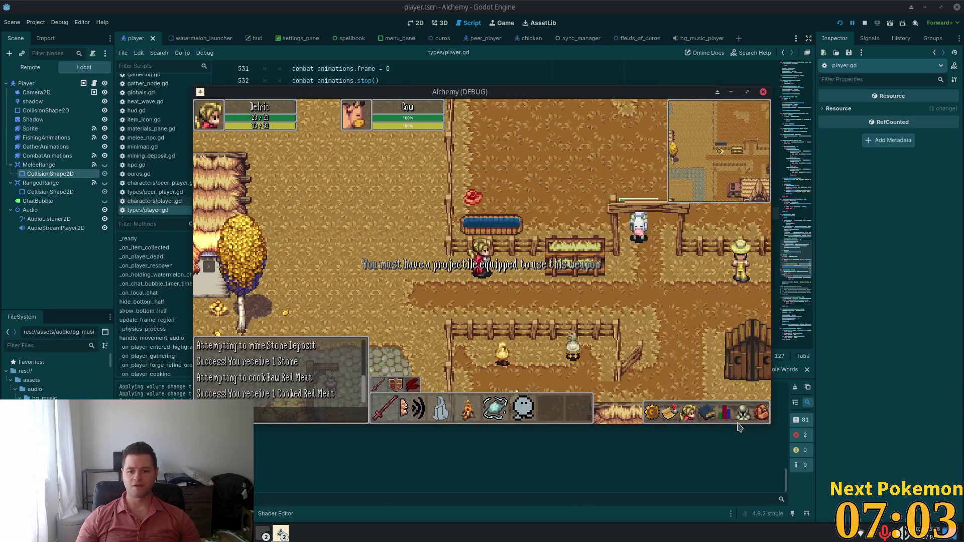
key("a")
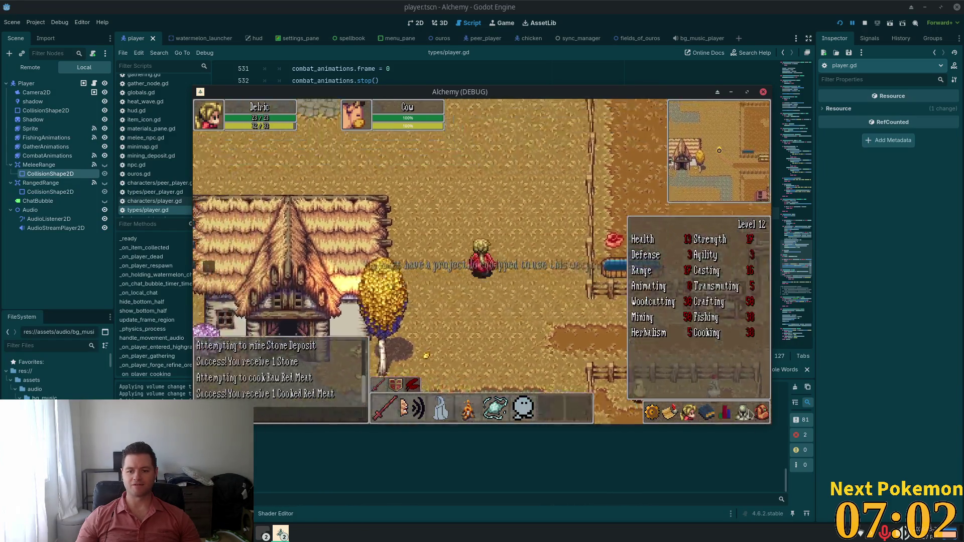
left_click(760, 412)
key("w")
key("a")
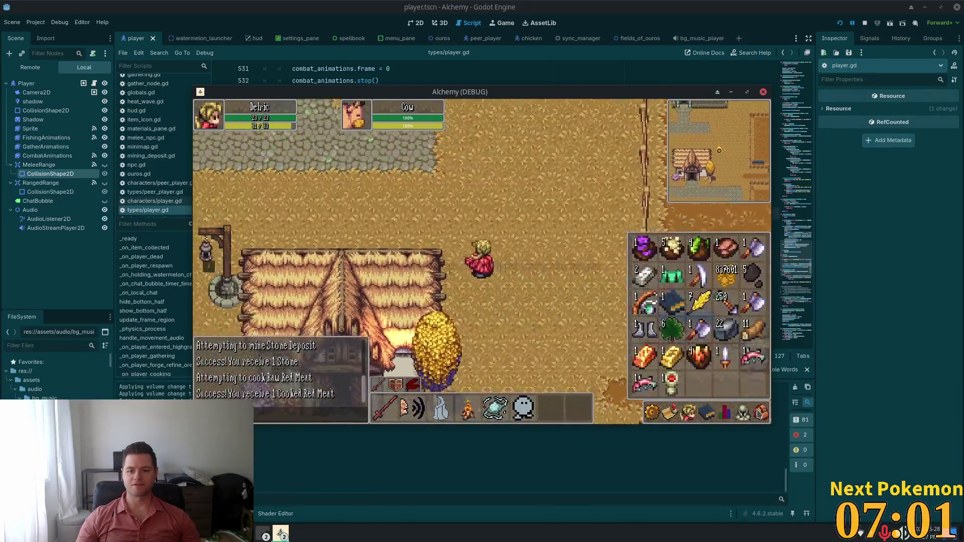
key("s")
key("d")
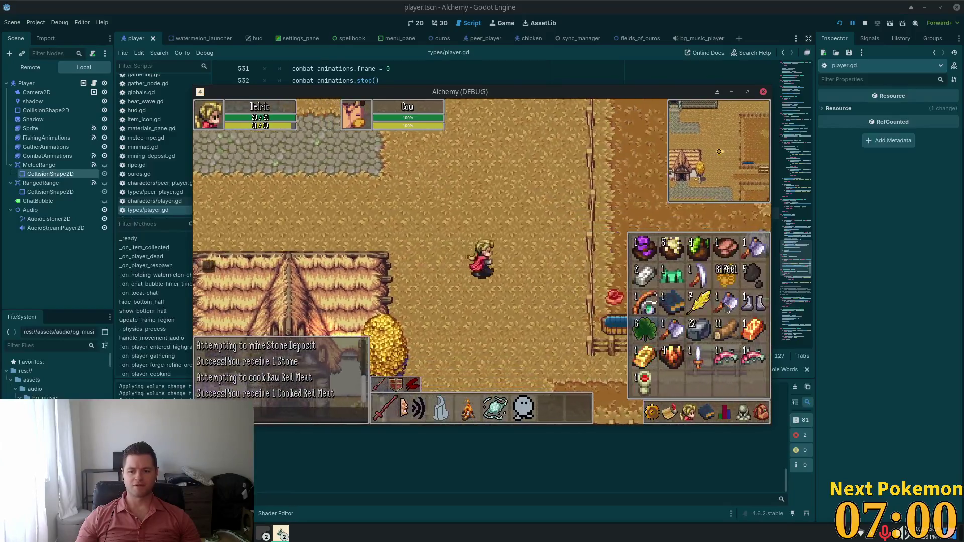
key("i")
key("s")
key("d")
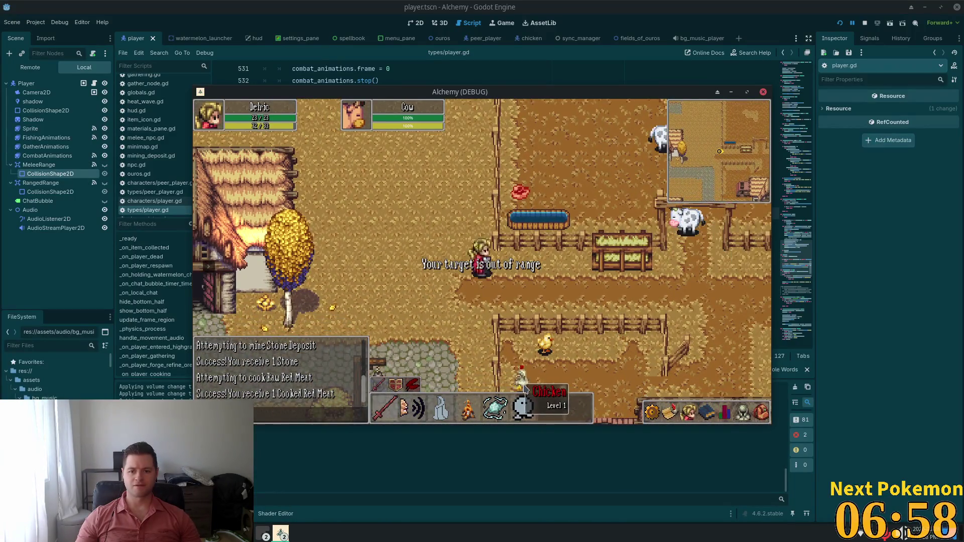
key("a")
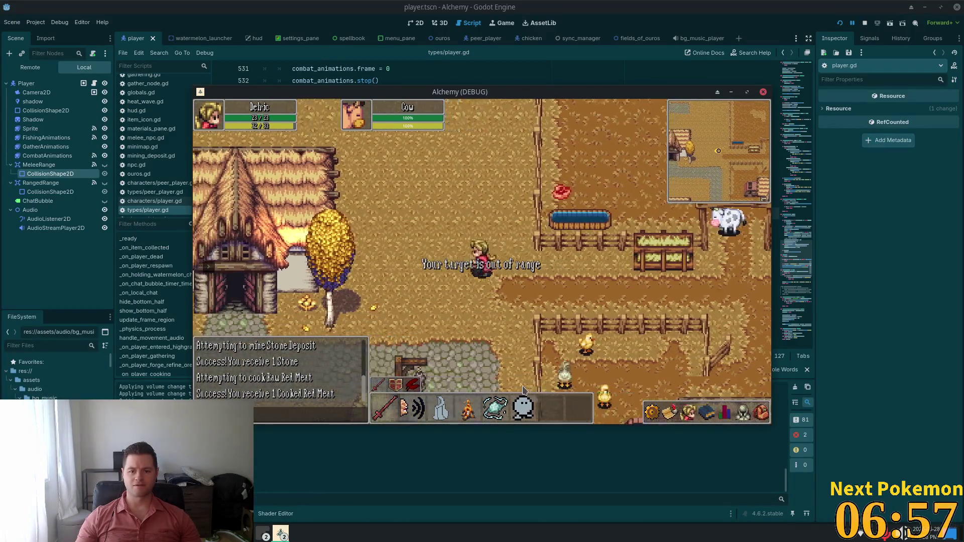
key("d")
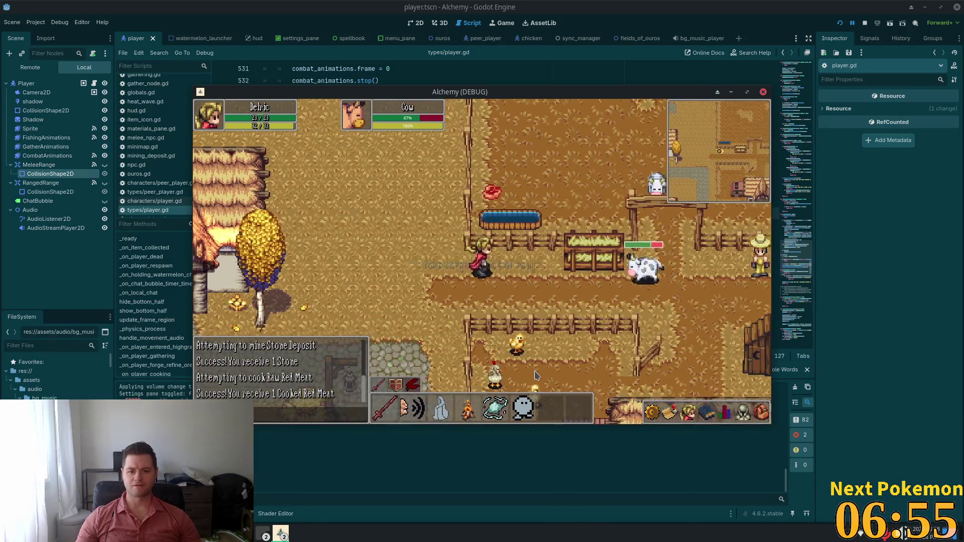
key("a")
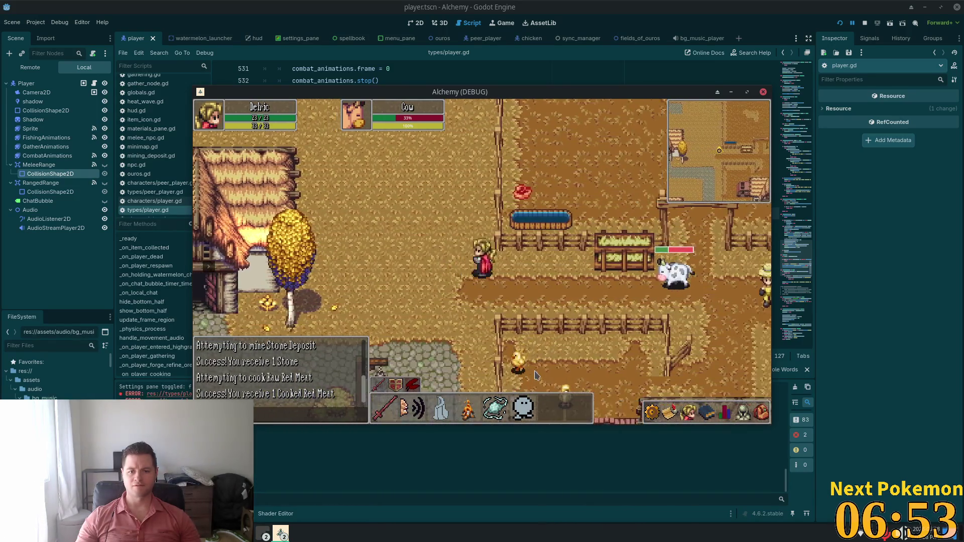
key("2")
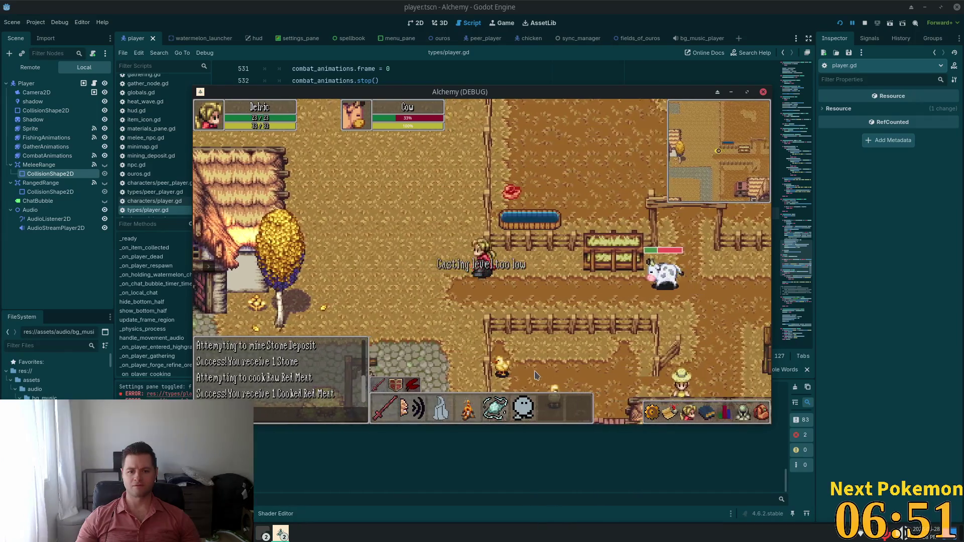
key("d")
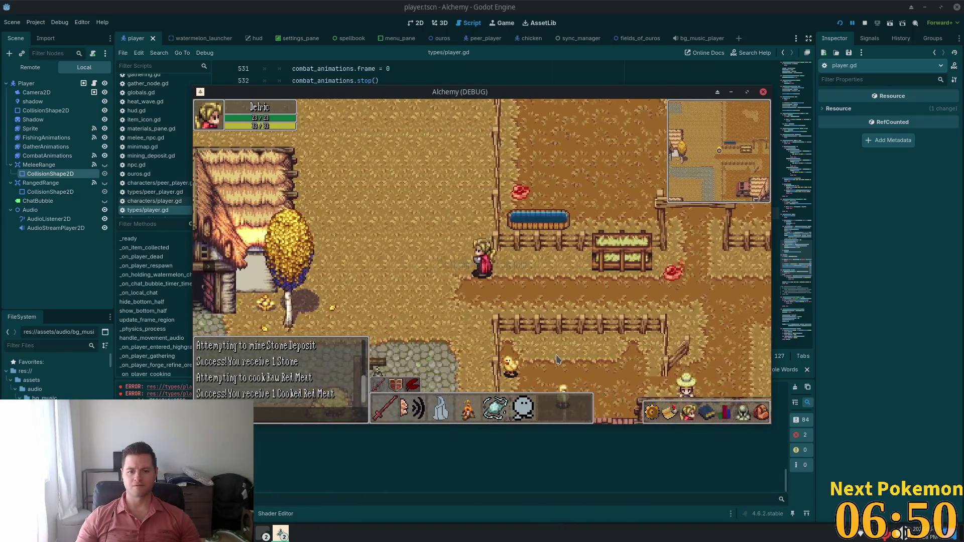
key("d")
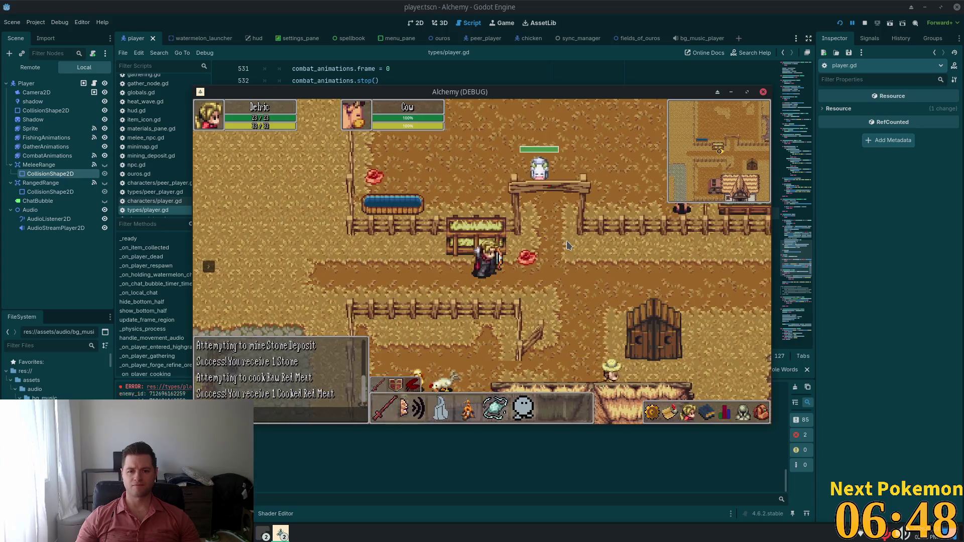
key("d")
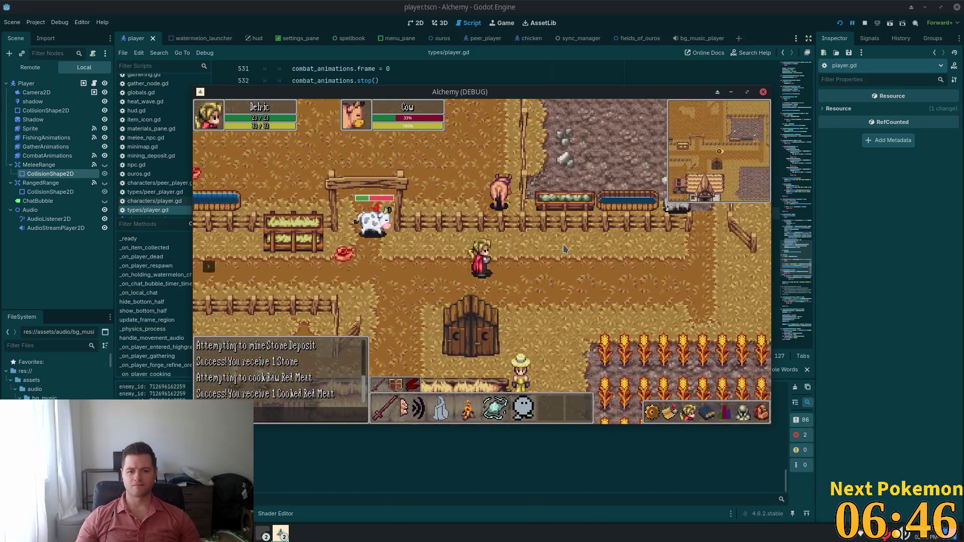
key("d")
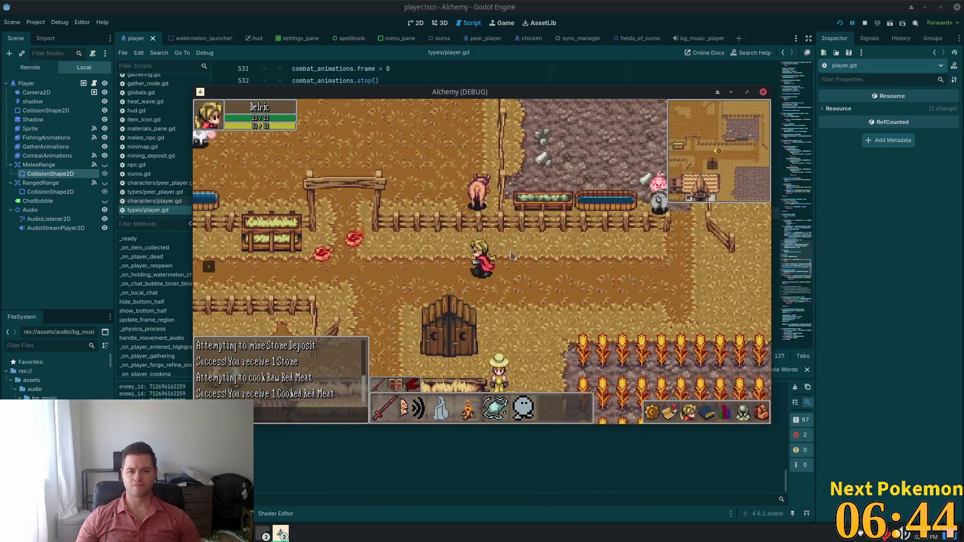
Step: Walk north into town and west past the inn to the stone bridge, then hide the game
key("a")
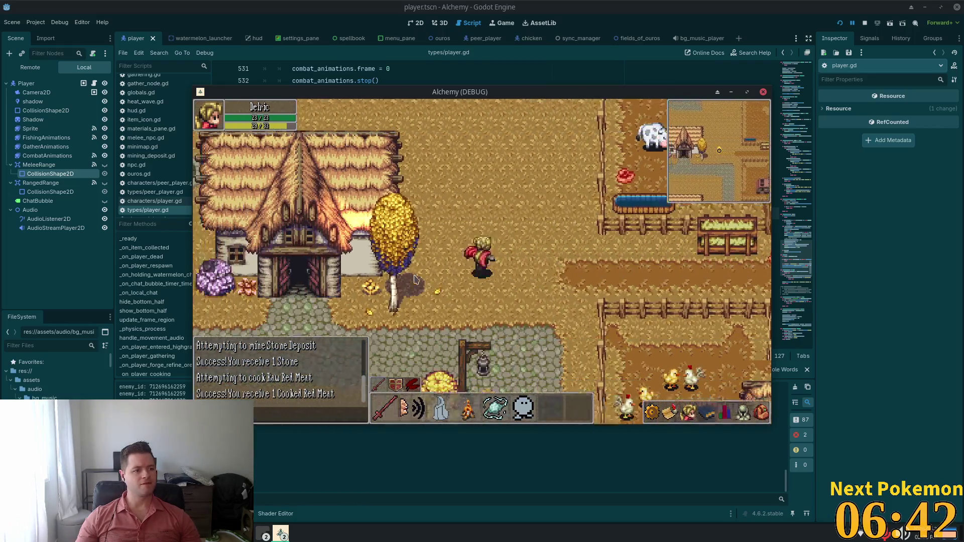
key("w")
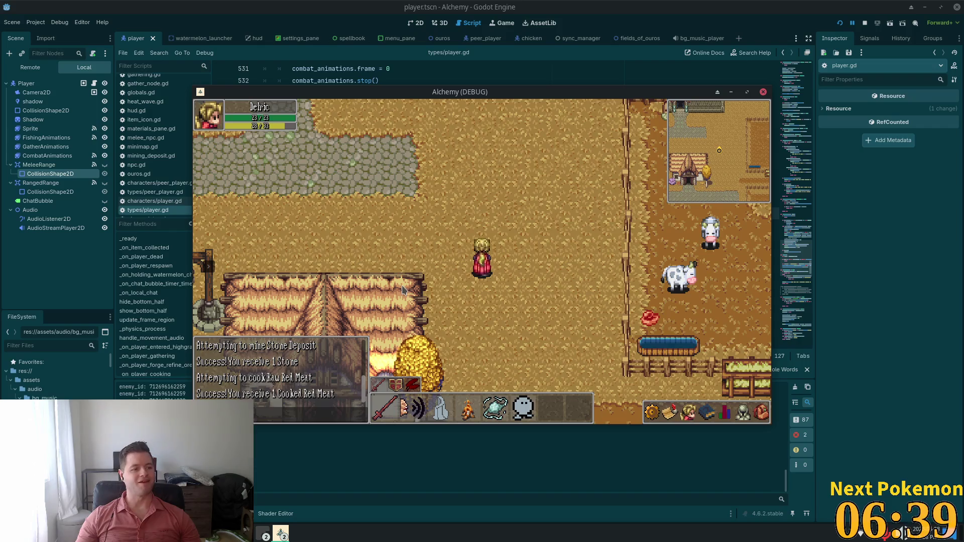
key("d")
key("w")
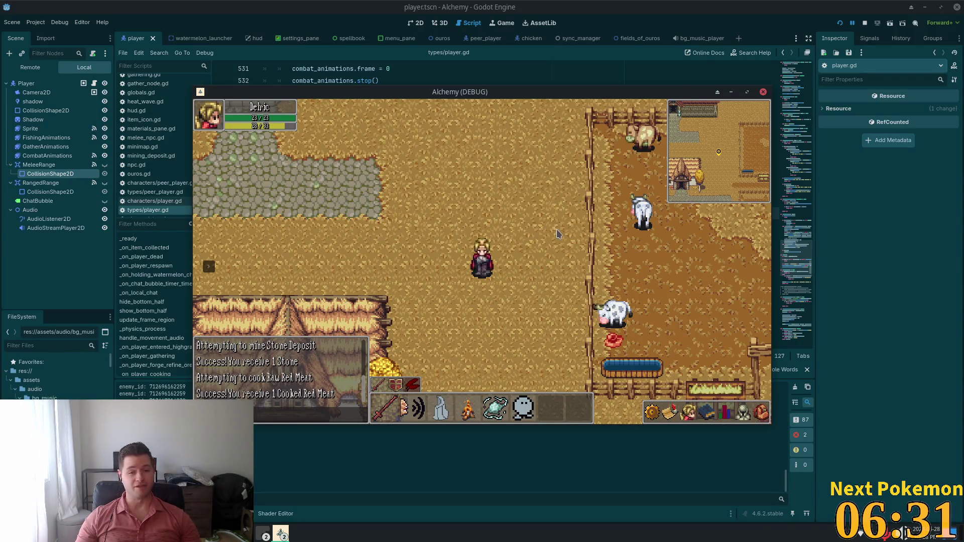
key("w")
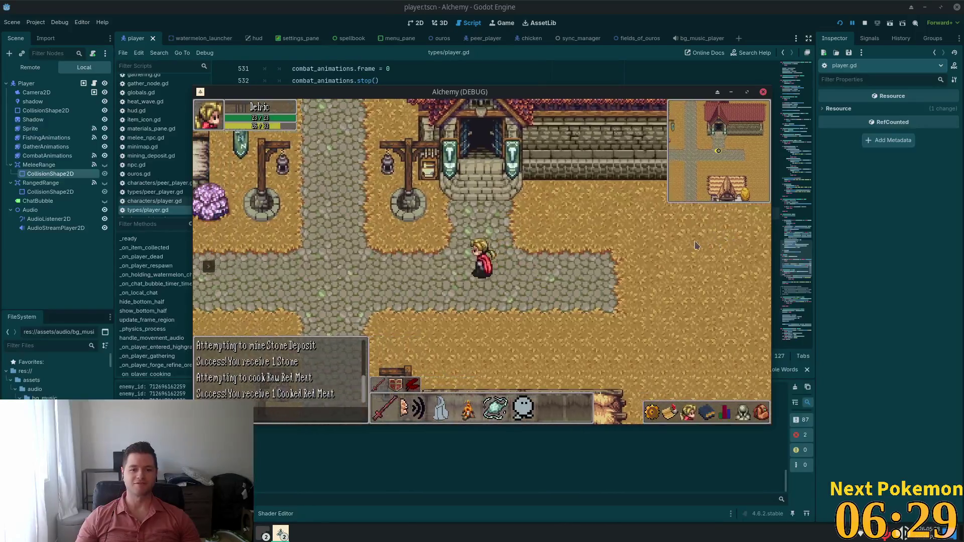
key("d")
key("a")
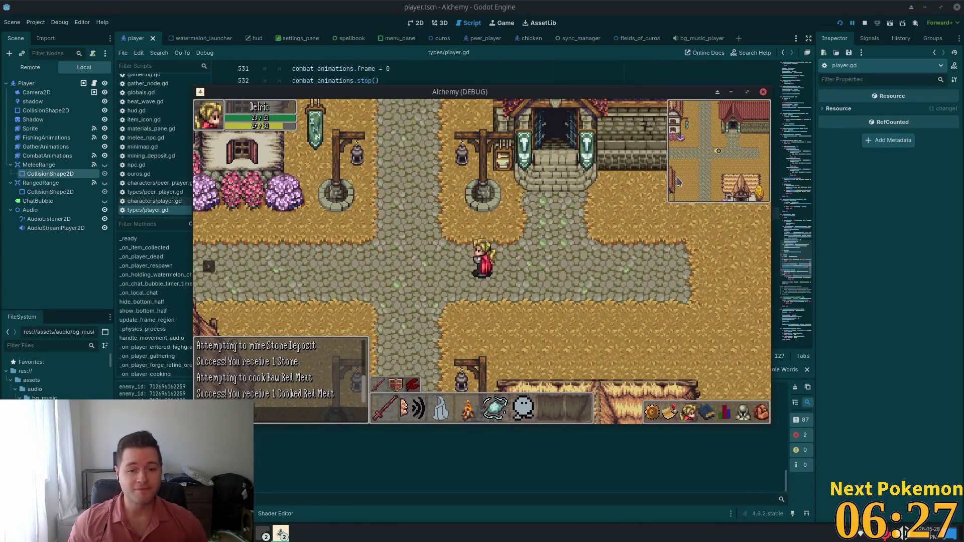
key("a")
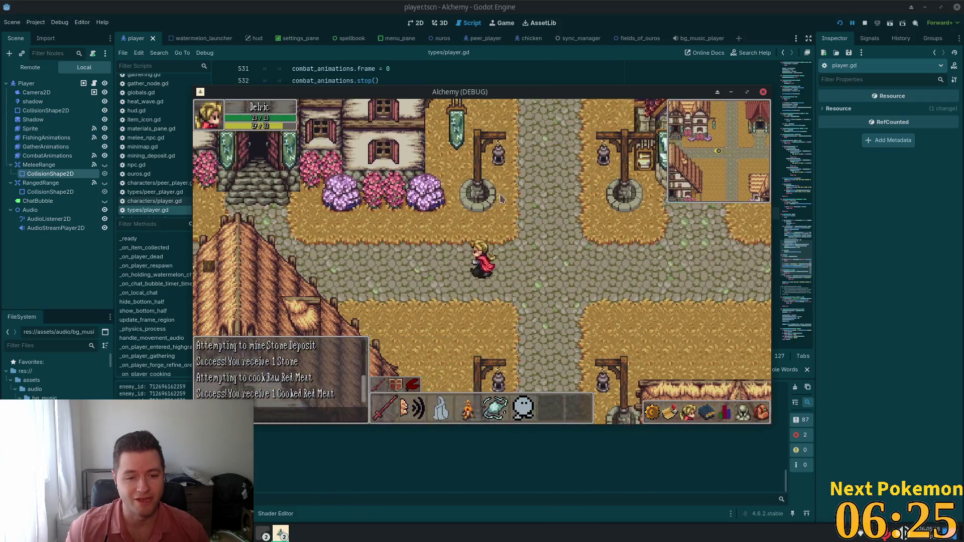
key("a")
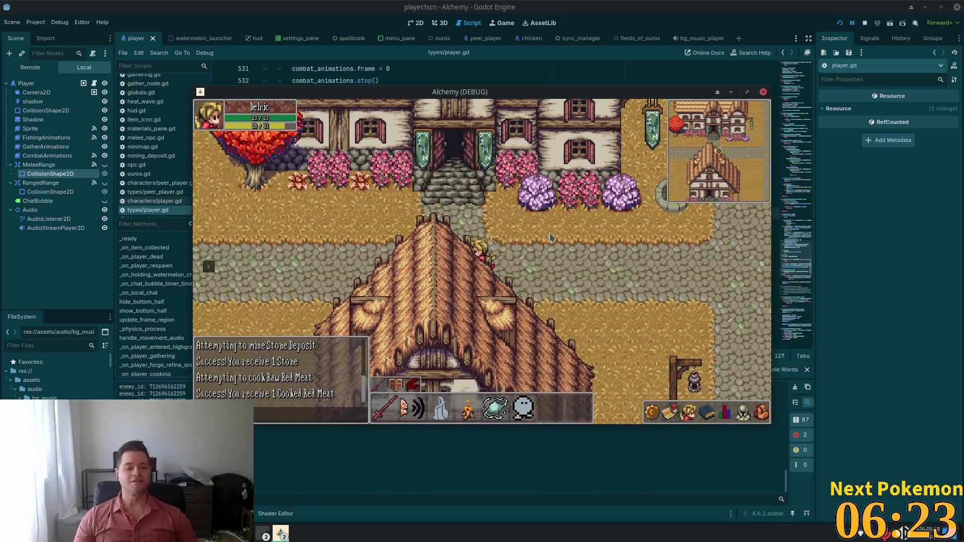
key("a")
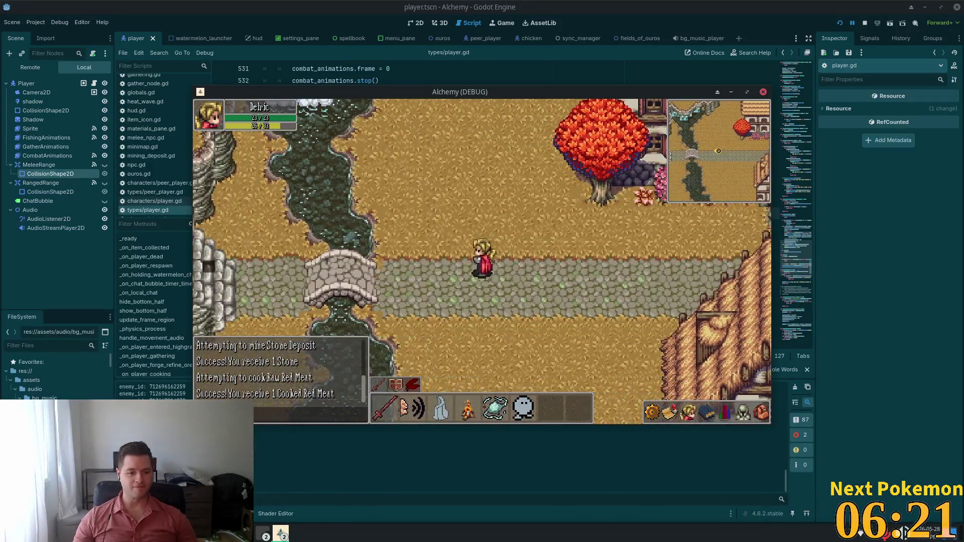
key("alt+Tab")
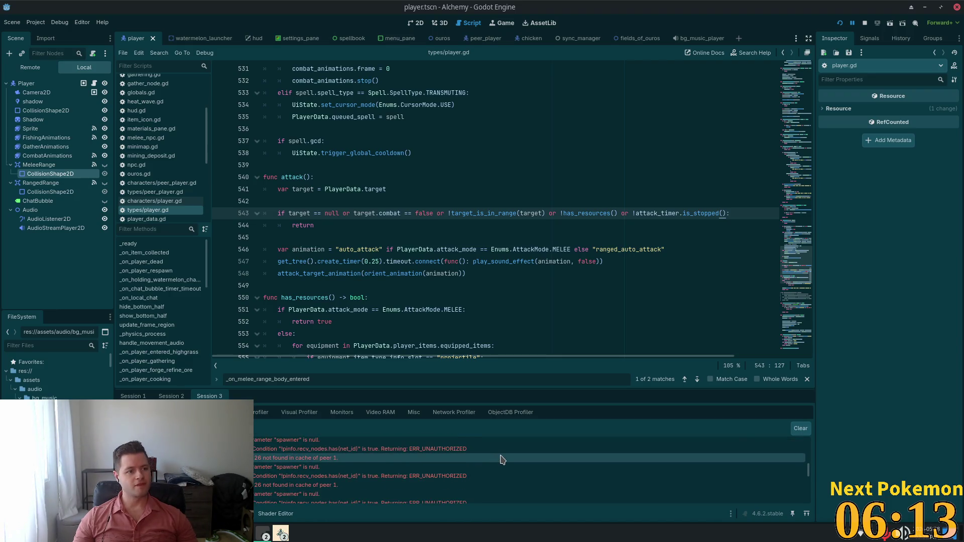
Step: Expand the debugger error log to reveal the SpellSpawner 'Node not found' error
mouse_move(502, 459)
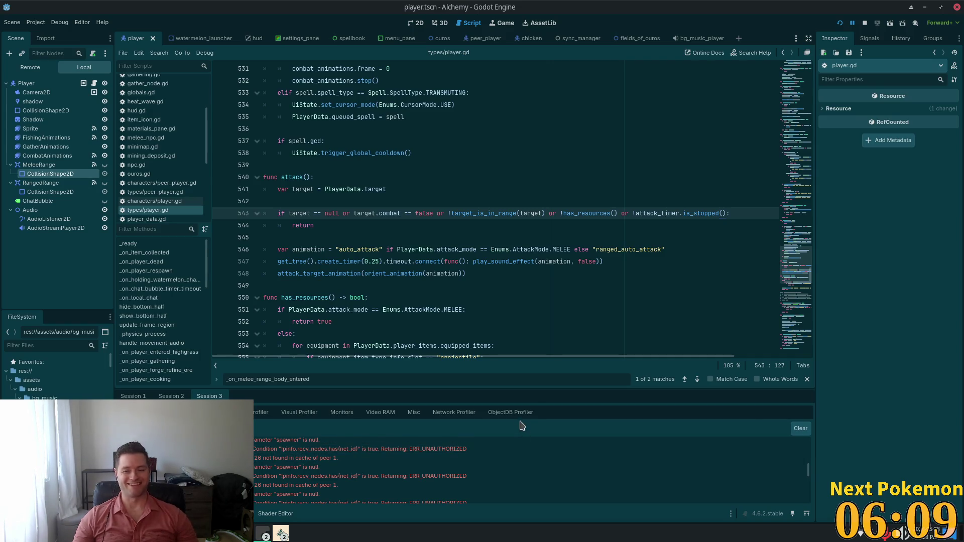
mouse_move(808, 471)
left_mouse_down()
mouse_move(808, 504)
mouse_move(819, 379)
left_mouse_up()
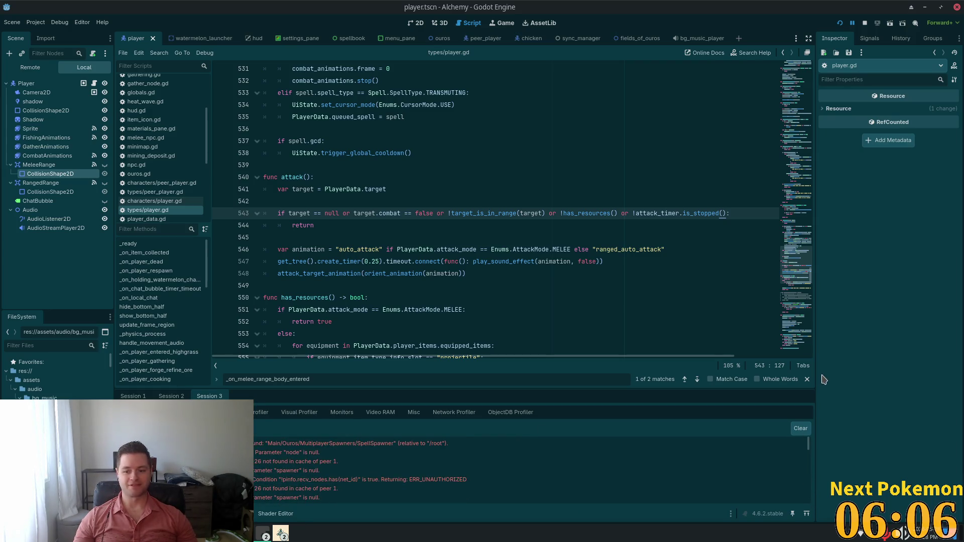
Step: Relaunch the project with two players, move each with the arrow keys, and return to the editor
left_click(840, 24)
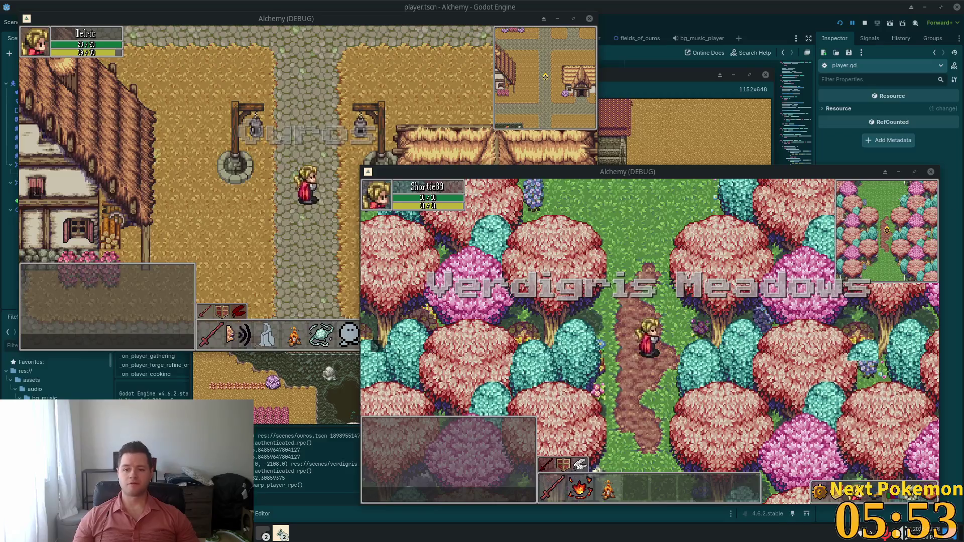
key("Up")
key("Down")
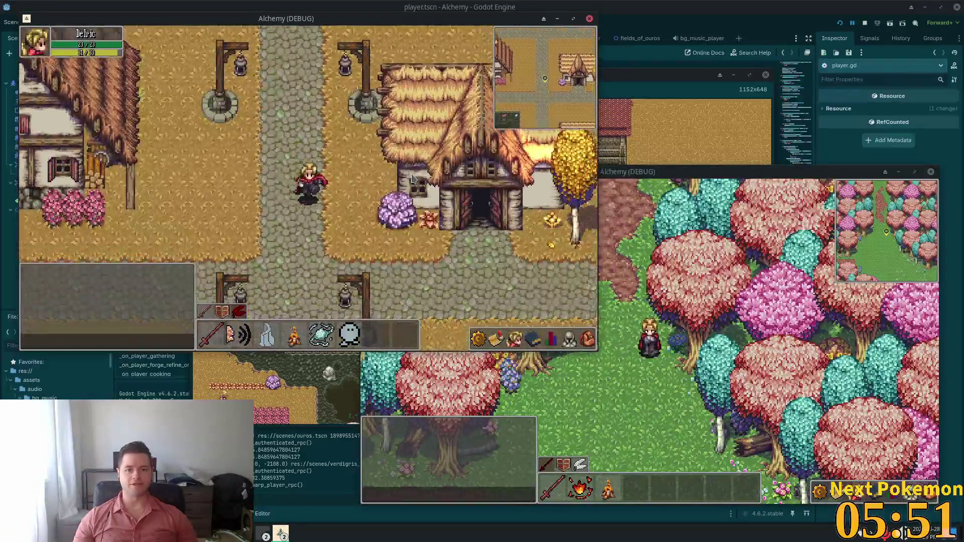
left_click(753, 19)
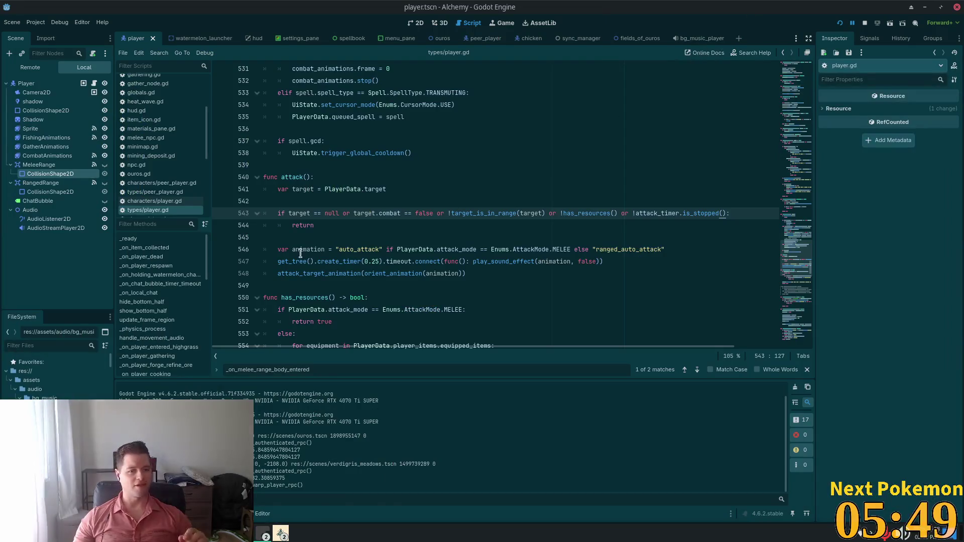
Step: Switch to Cursor and search player.gd for 'on_ran' to reach _on_ranged_range_body_entered
left_click(382, 201)
scroll(379, 206, "down", 7)
key("alt+Tab")
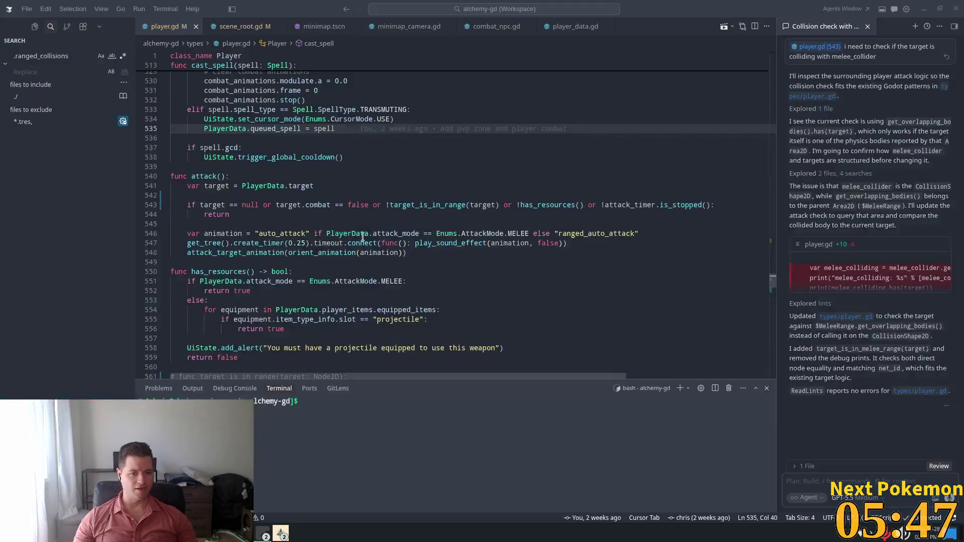
left_click(508, 217)
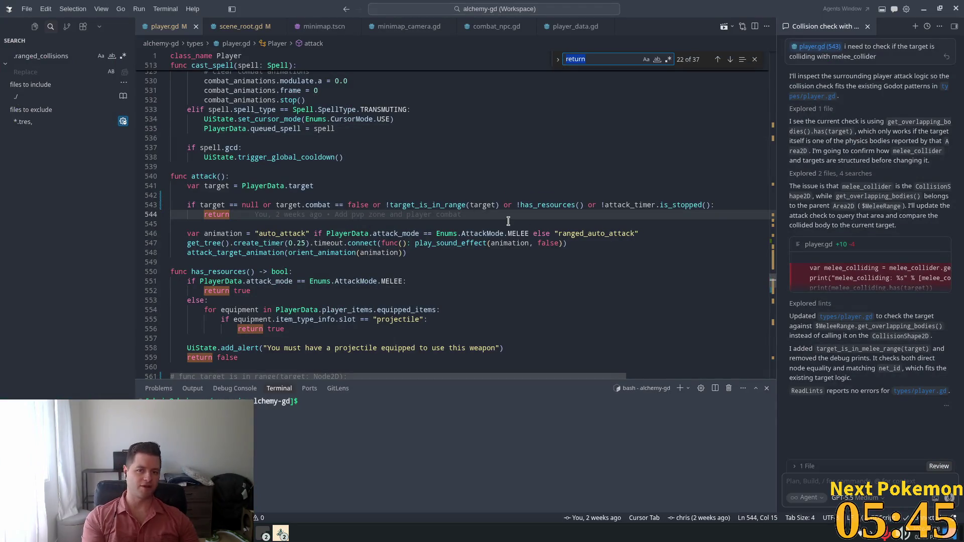
type("on_ran")
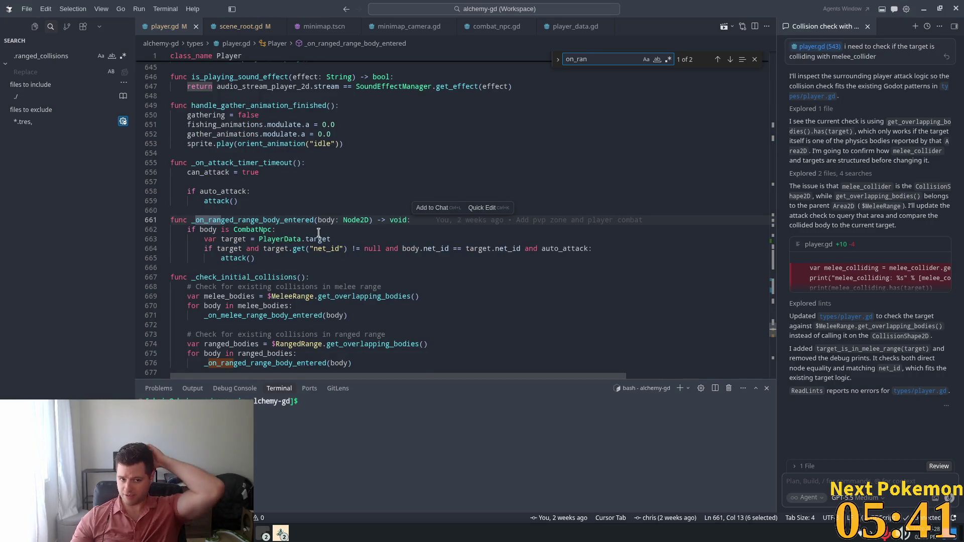
Step: Insert a blank line after 'var target = PlayerData.target' on line 663 and save player.gd
left_click(301, 240)
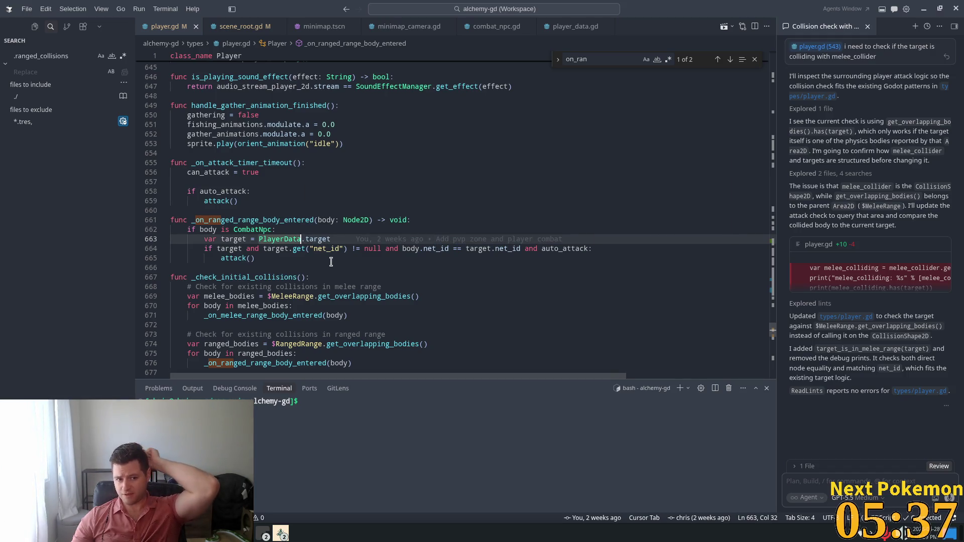
double_click(233, 259)
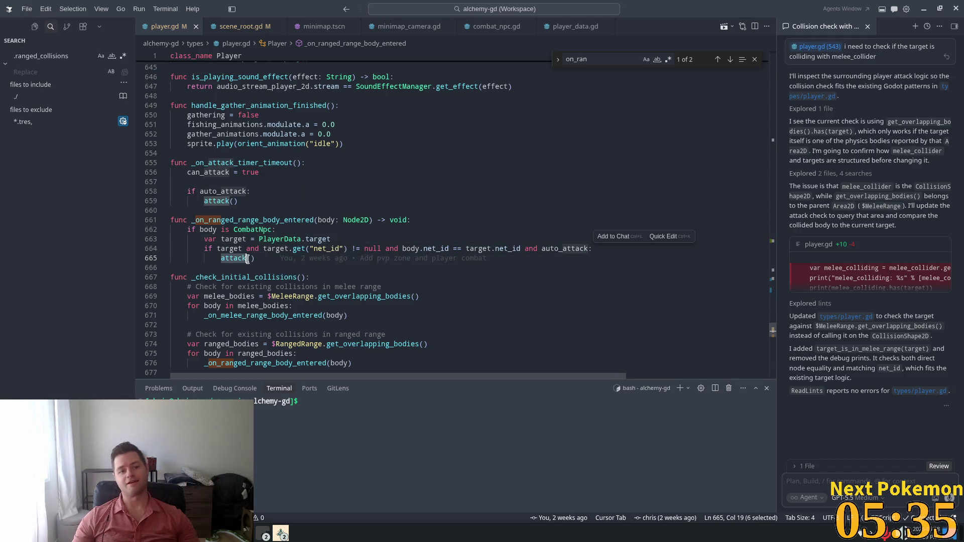
left_click(345, 240)
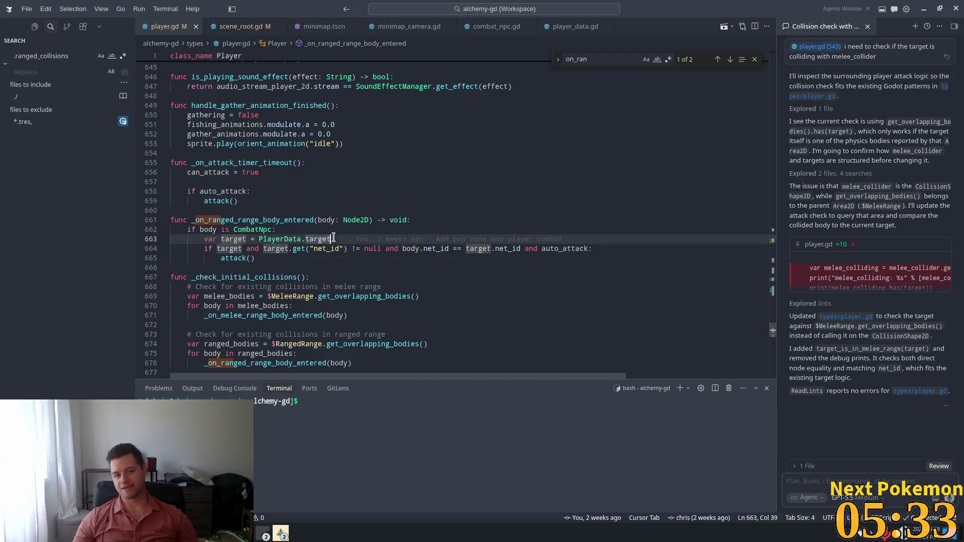
left_click(284, 239)
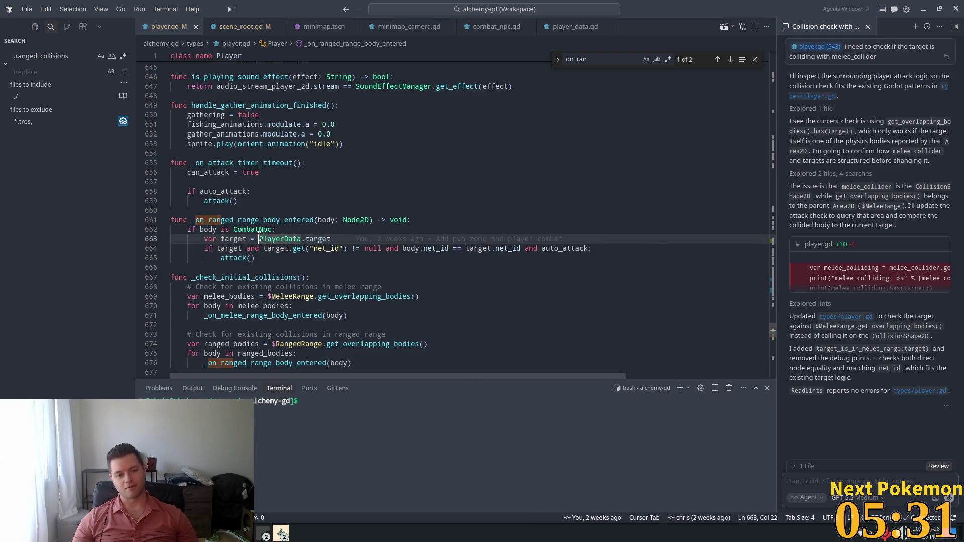
mouse_move(331, 238)
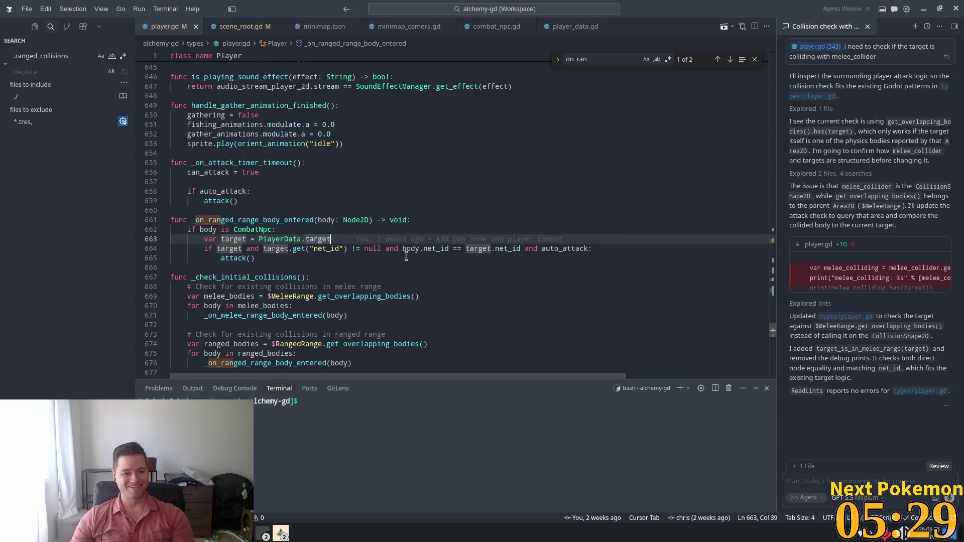
key("End")
key("Return")
key("ctrl+s")
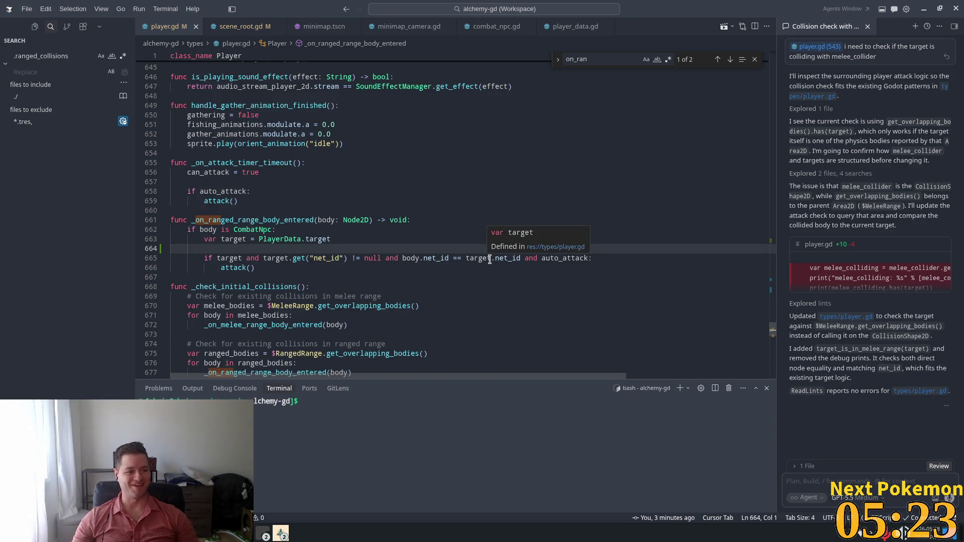
Step: Review lines 663–665 of the ranged-range handler in Cursor, then go back to the Godot editor
scroll(490, 258, "down", 3)
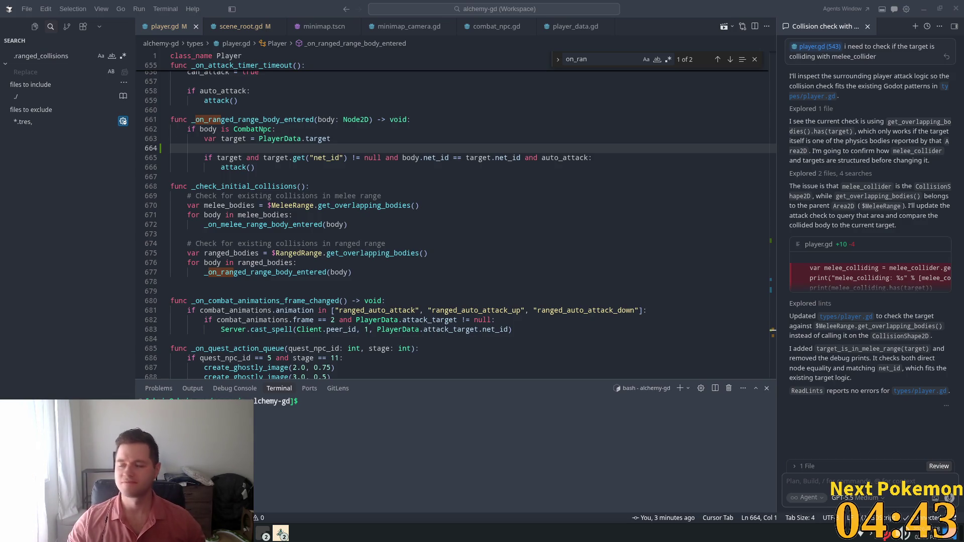
left_click(455, 140)
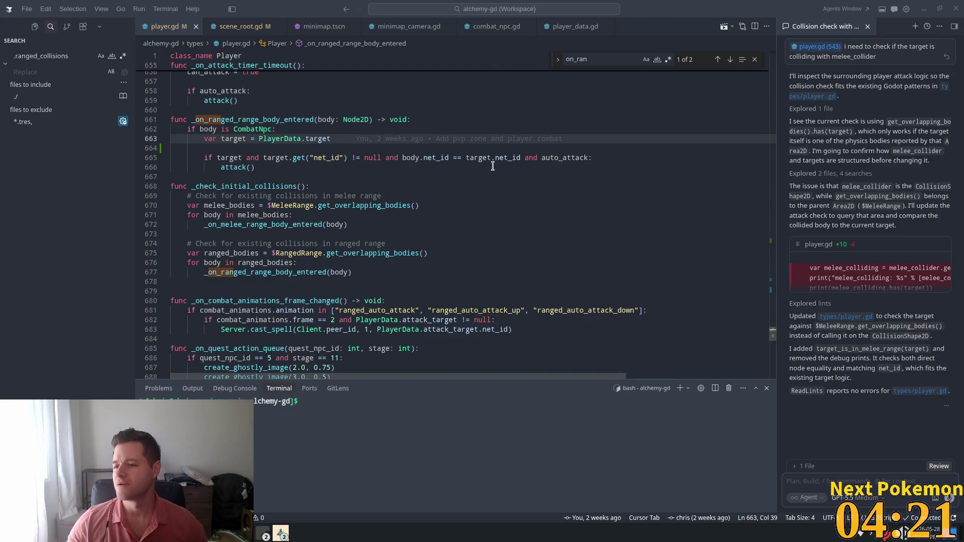
left_click(366, 158)
scroll(411, 214, "down", 4)
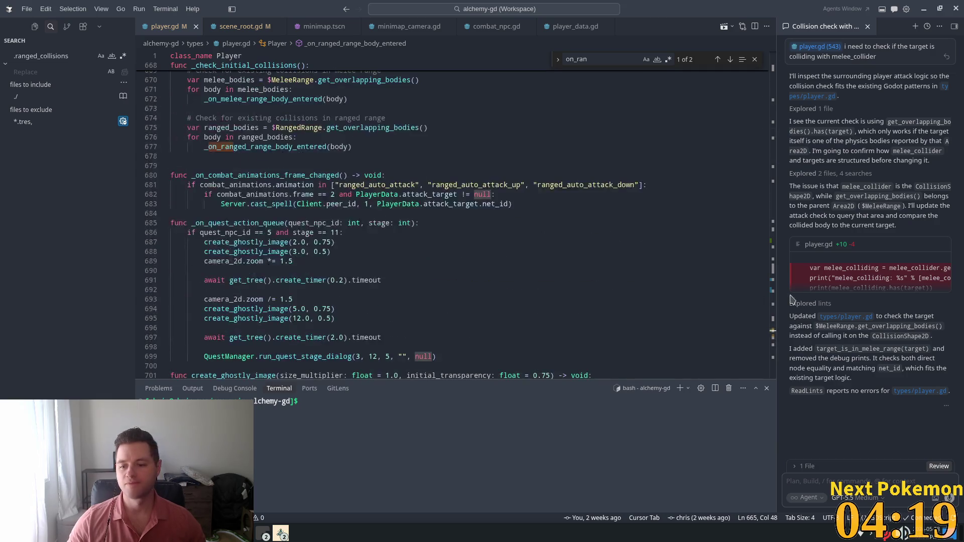
left_click(776, 213)
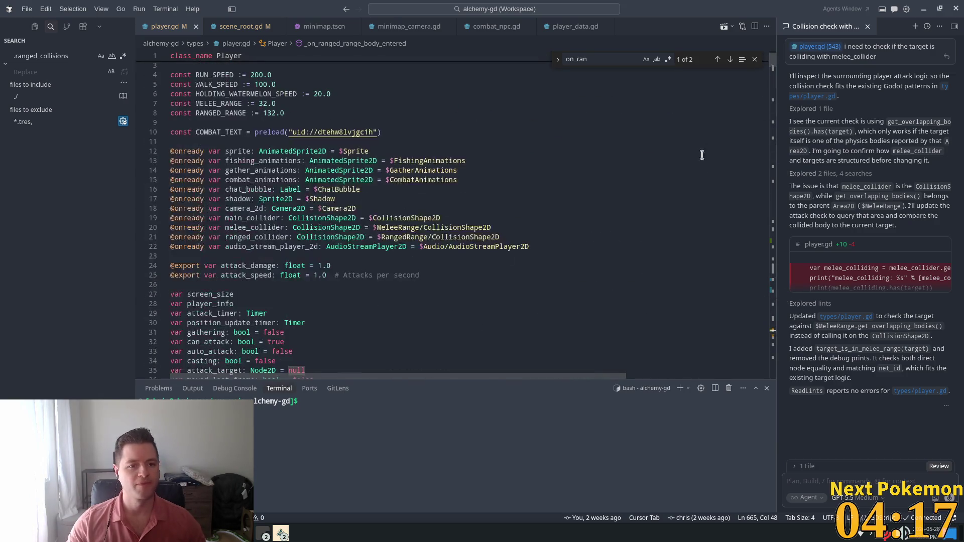
key("alt+Tab")
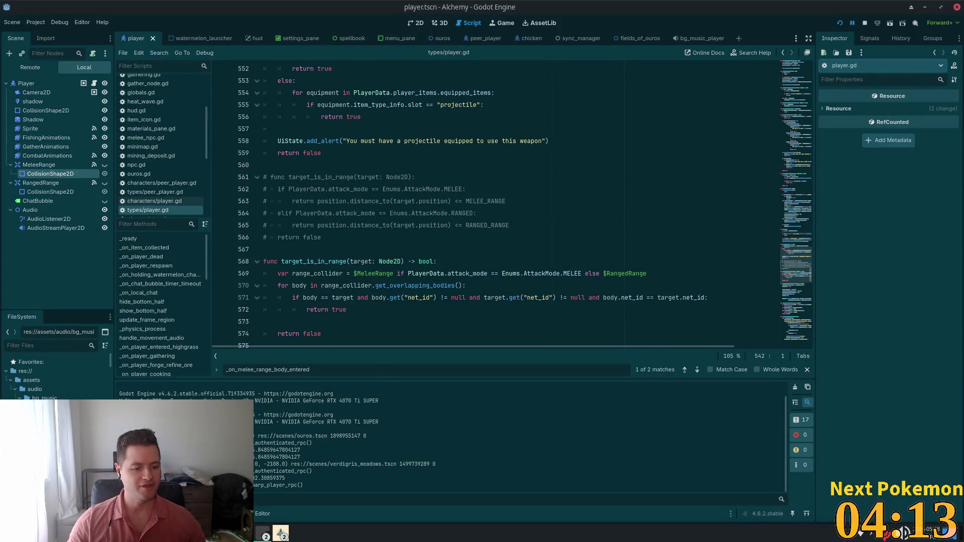
Step: Start a '-' entry under Fixes in the alchemy-todo notes, then list the open engine windows
key("alt+Tab")
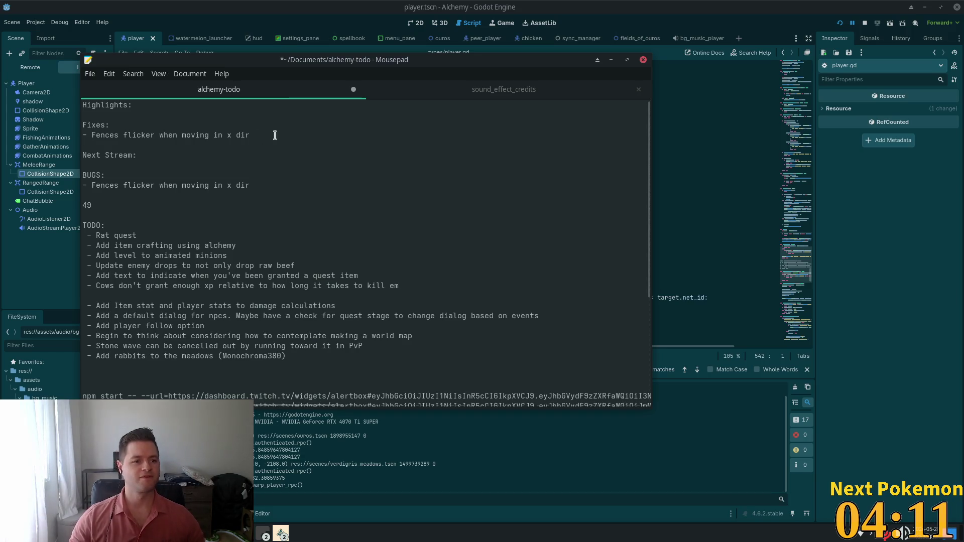
type("- Fix")
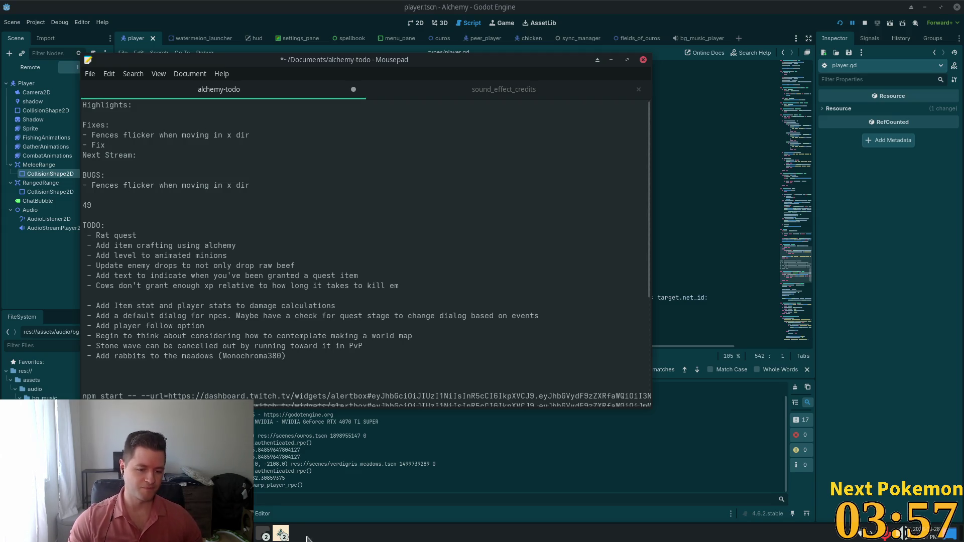
left_click(288, 537)
Step: Drag the Alchemy game's Music volume to 0 in Settings > Sound, then return to Cursor
left_click(306, 485)
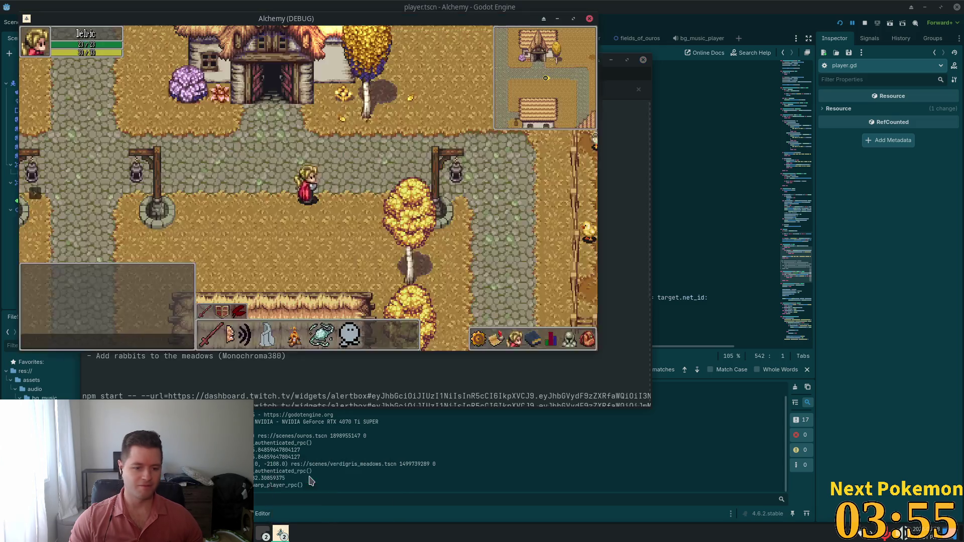
key("Escape")
left_click(506, 228)
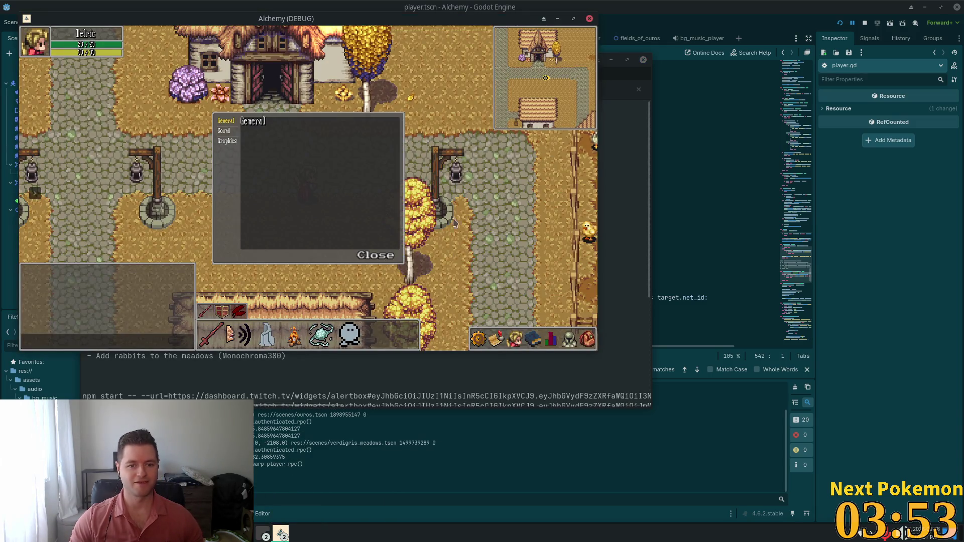
left_click(224, 130)
left_click_drag(328, 155, 271, 154)
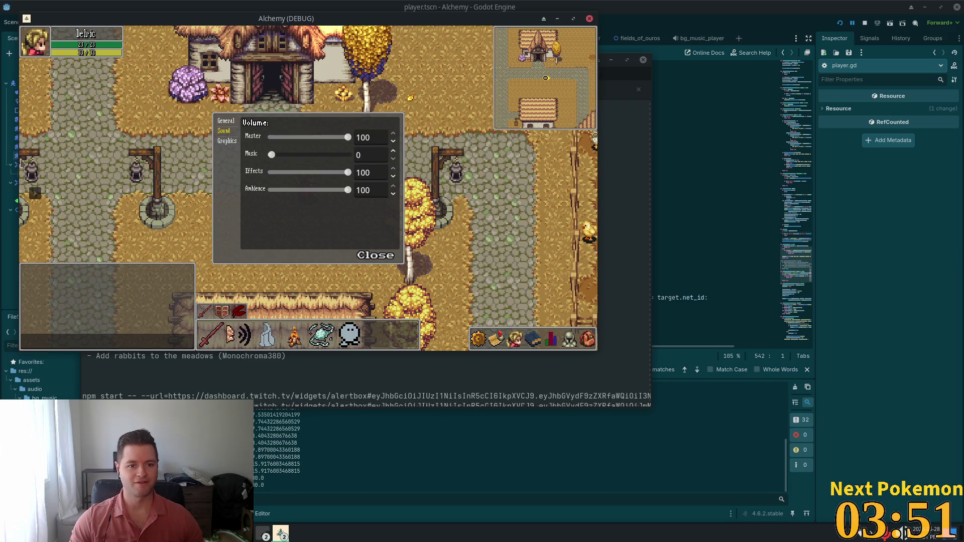
left_click(377, 255)
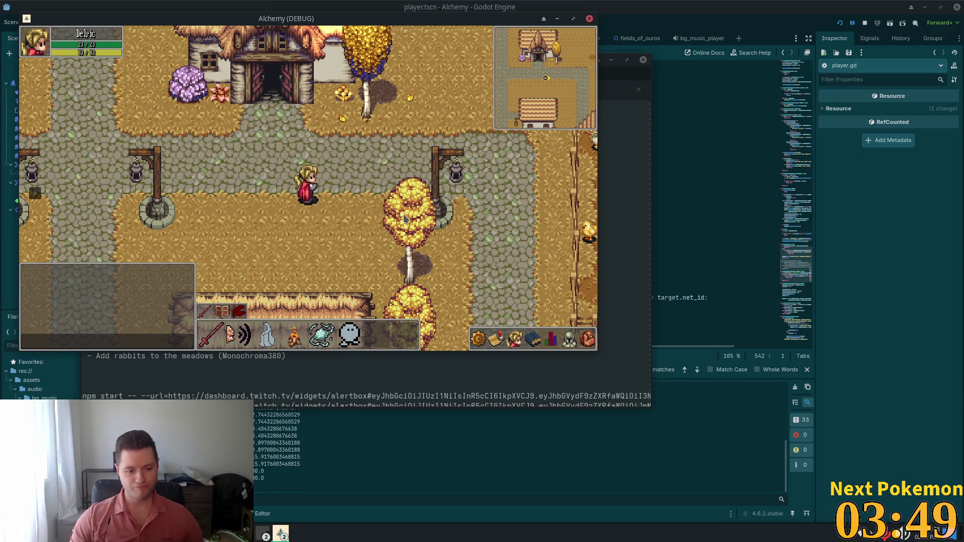
left_click(842, 5)
key("alt+Tab")
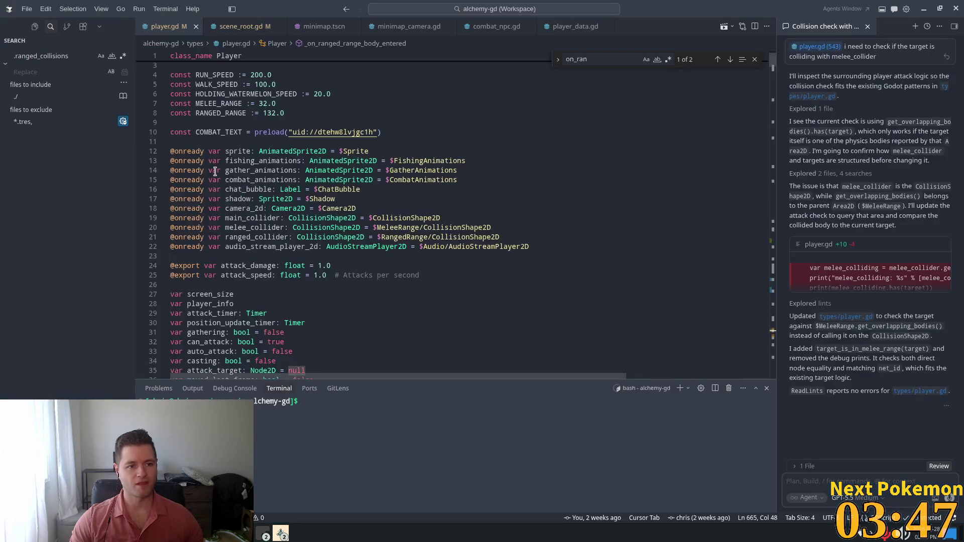
Step: Replace the Fixes placeholder with 'Auto Attacks resume when toggled and entering ranged'
key("alt+Tab")
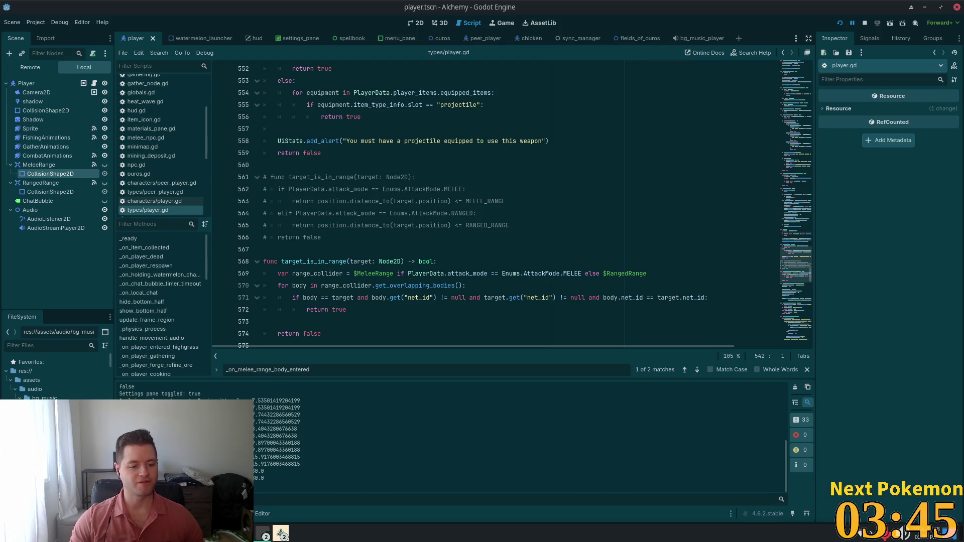
key("alt+Tab")
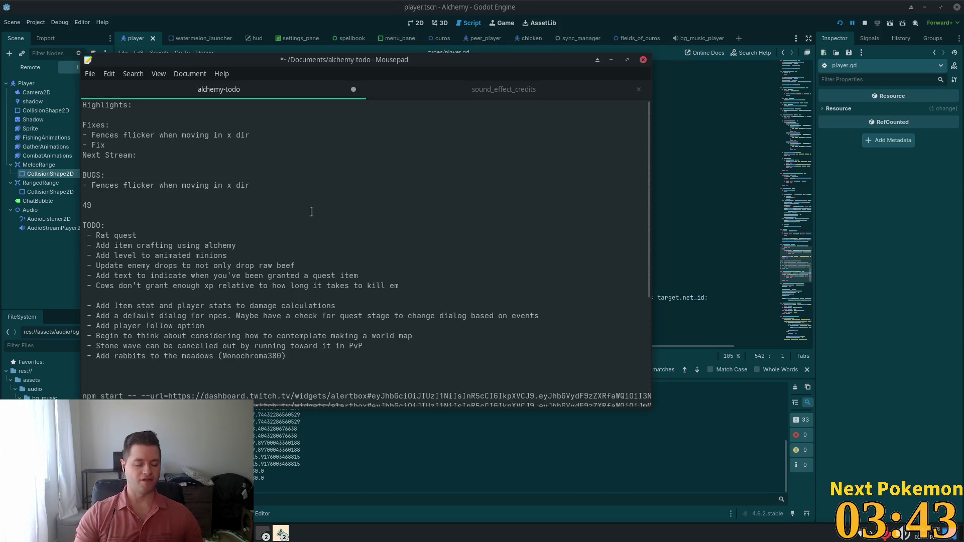
key("BackSpace")
key("BackSpace")
key("BackSpace")
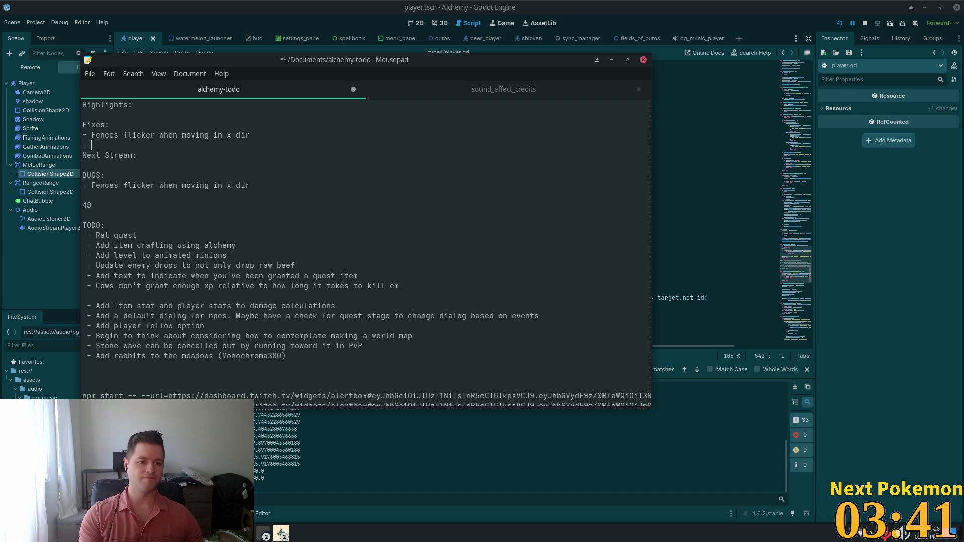
type("Auto ")
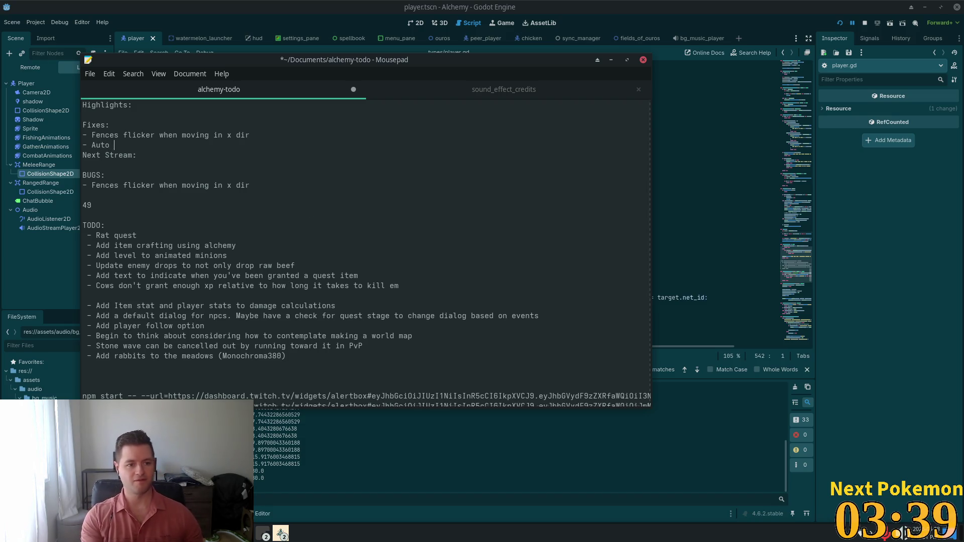
type("Attacks re")
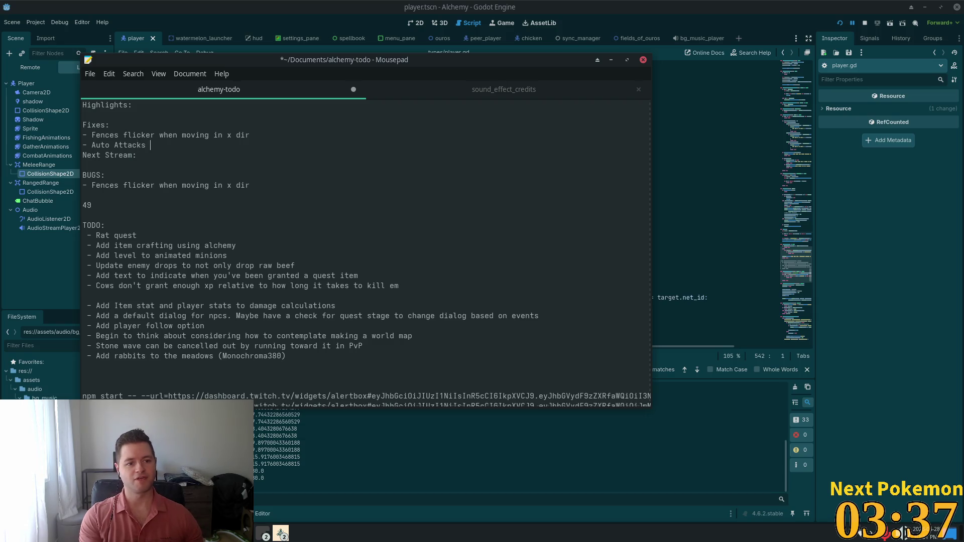
type("sume when e")
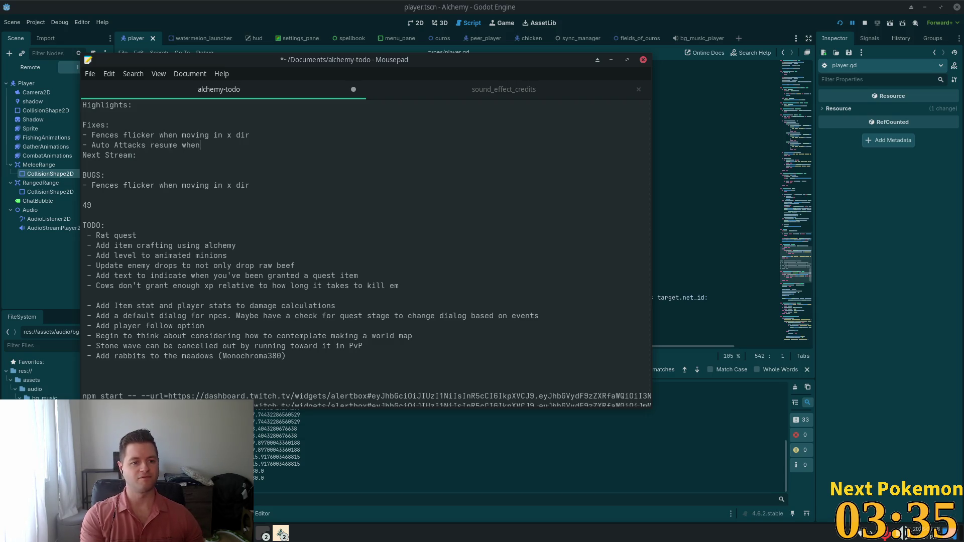
type("ntering ra")
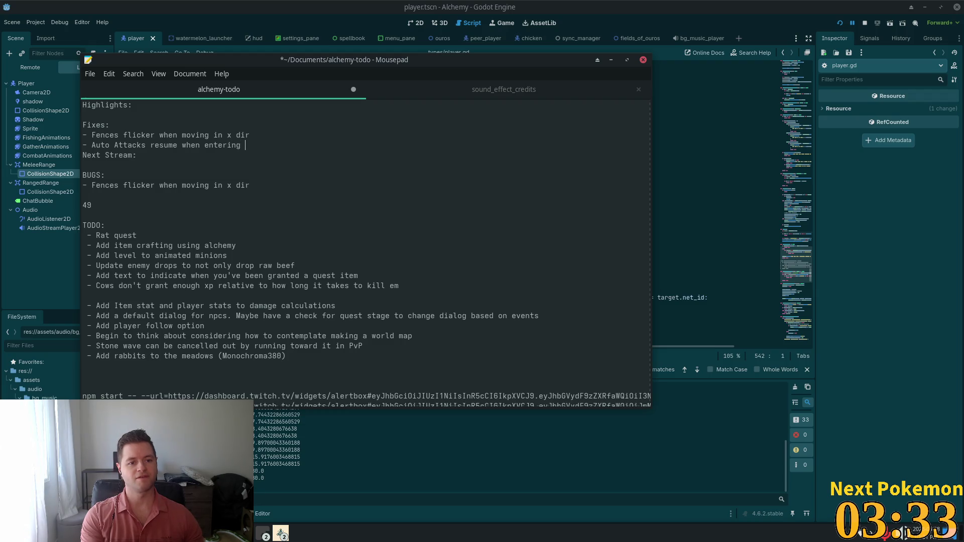
type("nd")
key("BackSpace")
type("ged")
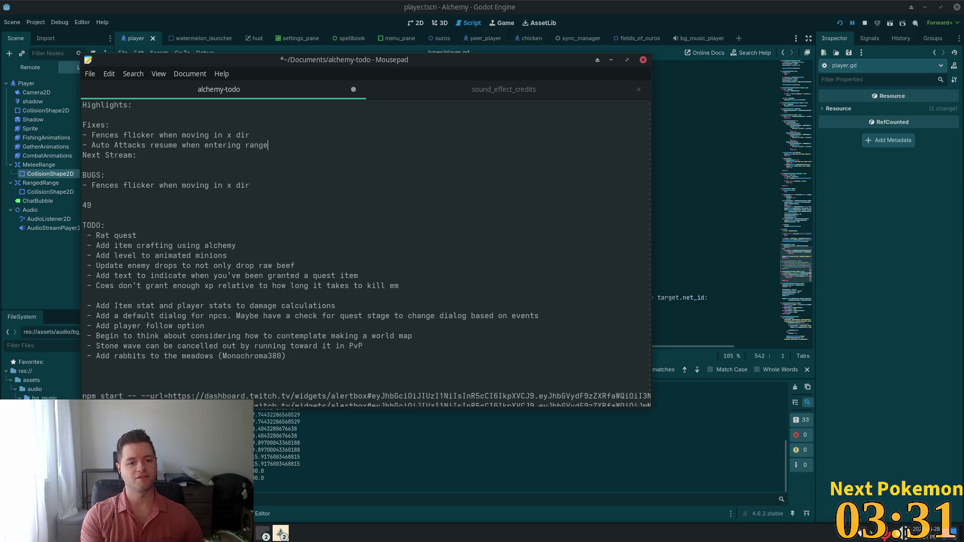
key("ctrl+Left")
key("ctrl+Left")
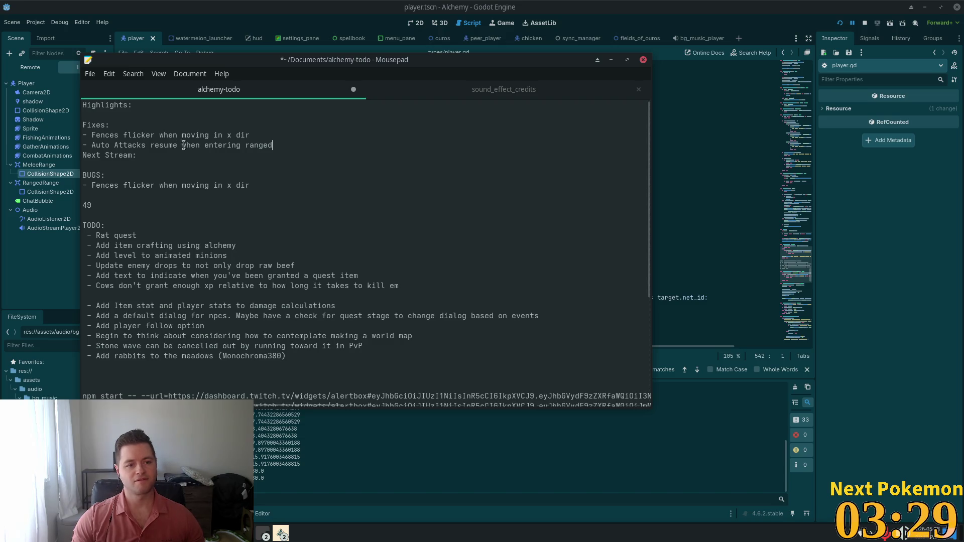
type("toggled and")
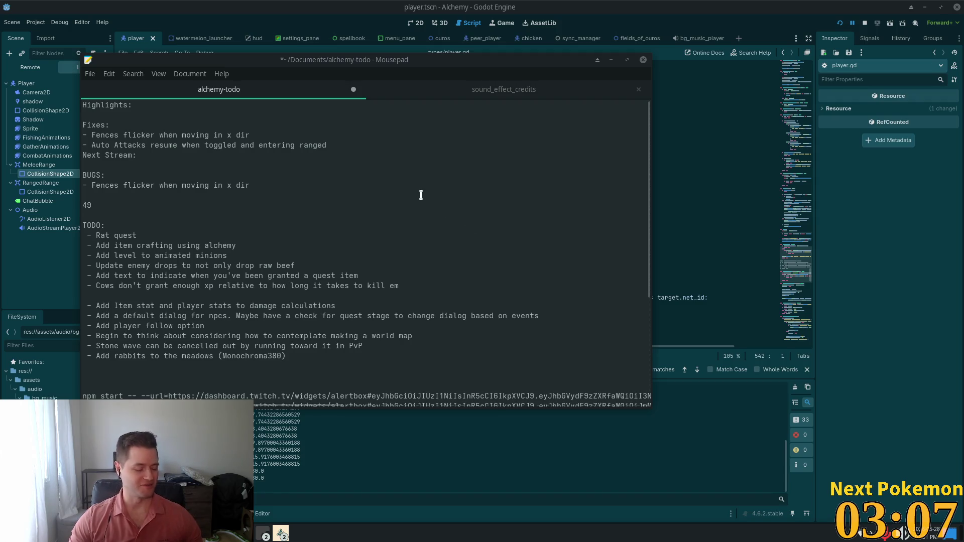
Step: Delete the stray '49' line from the alchemy-todo notes
left_click(456, 134)
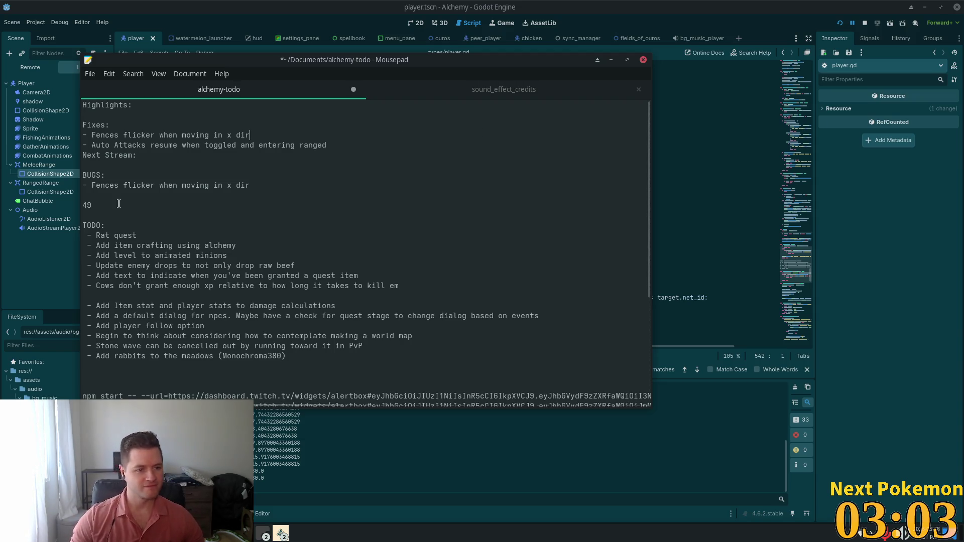
left_click_drag(118, 205, 53, 197)
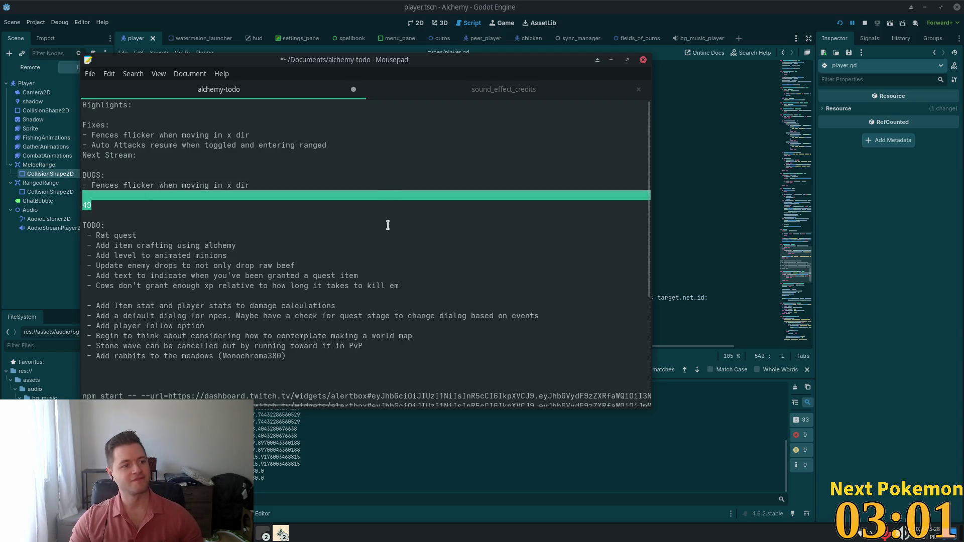
key("BackSpace")
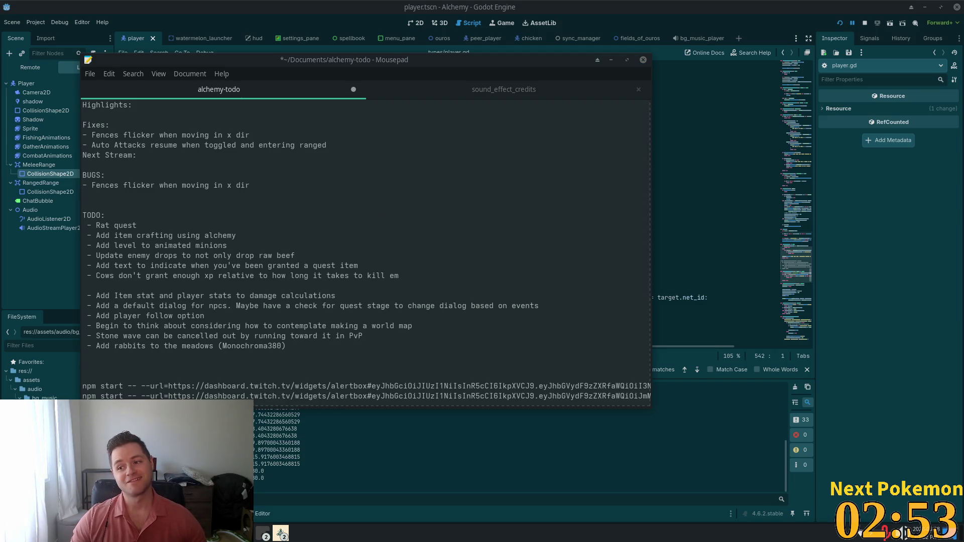
left_click(449, 213)
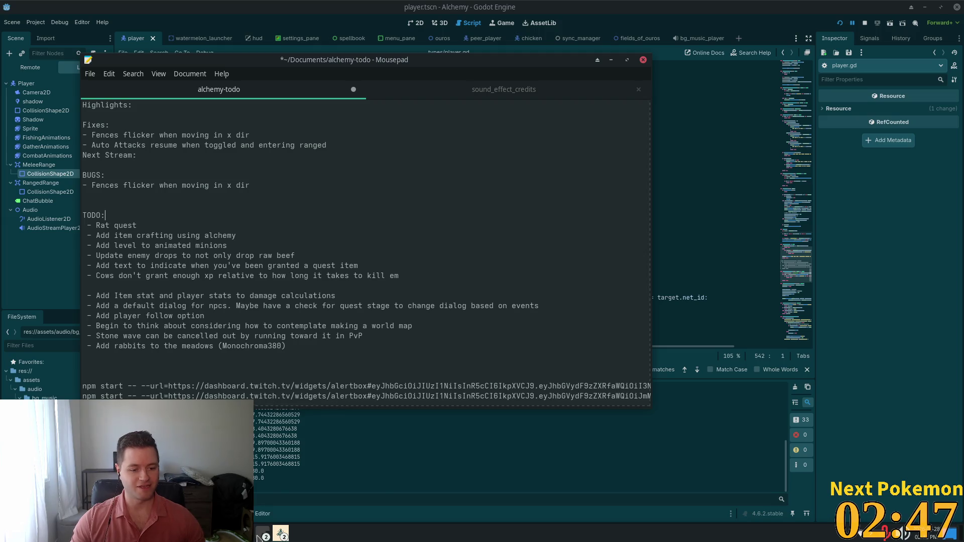
Step: Bring forward the Terminal holding the kill -9 output and close it
mouse_move(281, 533)
left_click(326, 489)
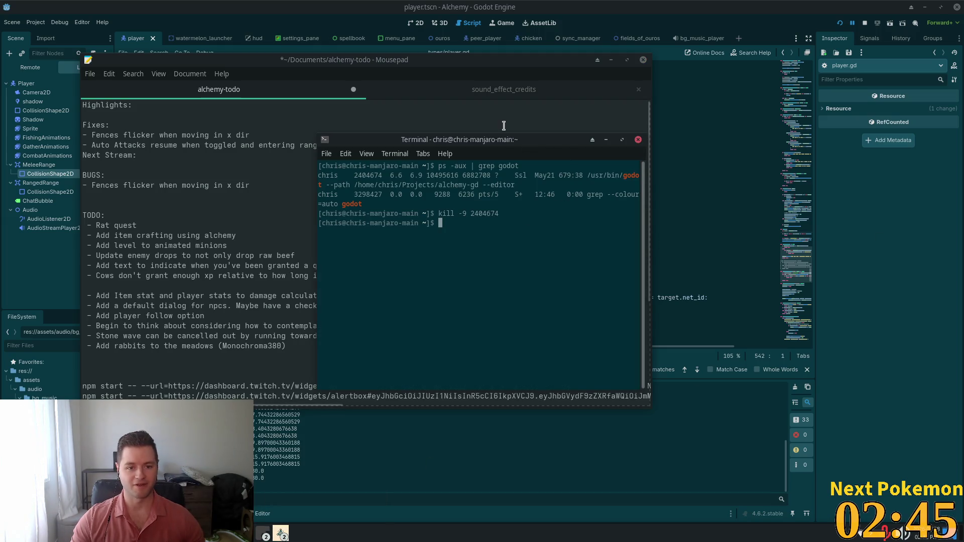
left_click(637, 139)
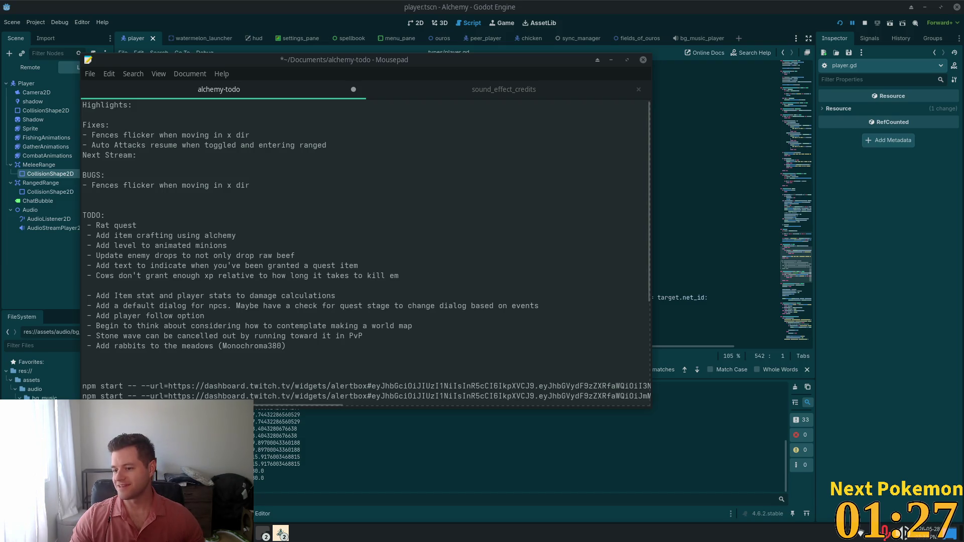
key("alt+Tab")
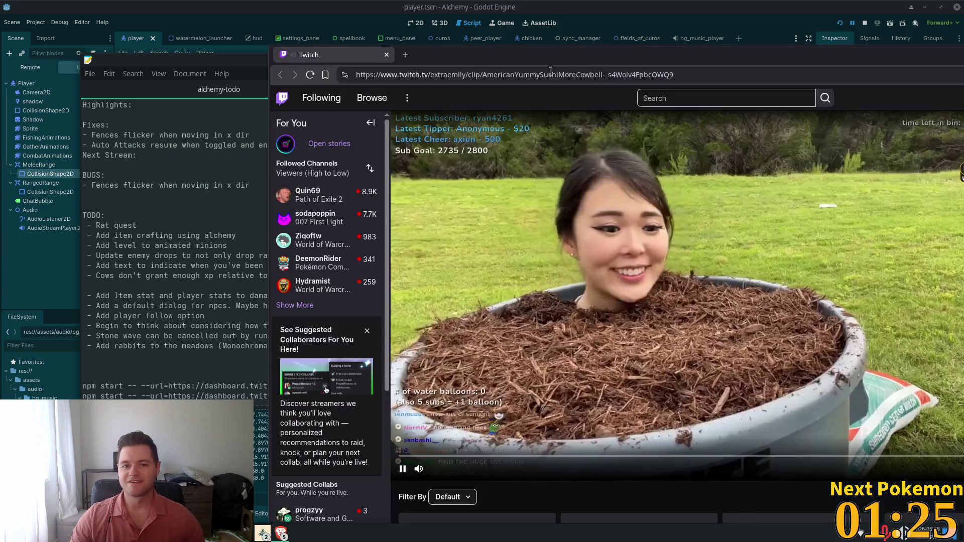
Step: Maximize the Brave window playing the Twitch clip, then close it
double_click(390, 51)
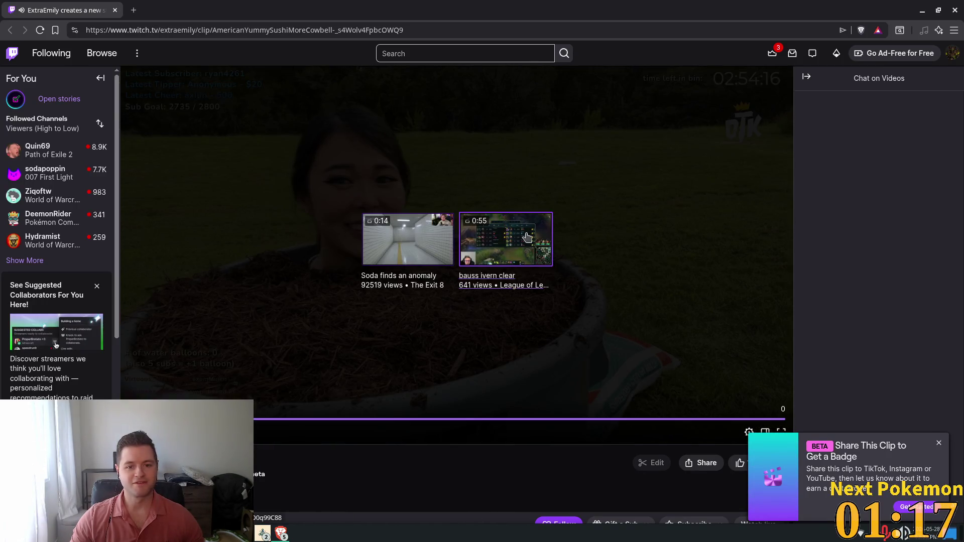
left_click(114, 11)
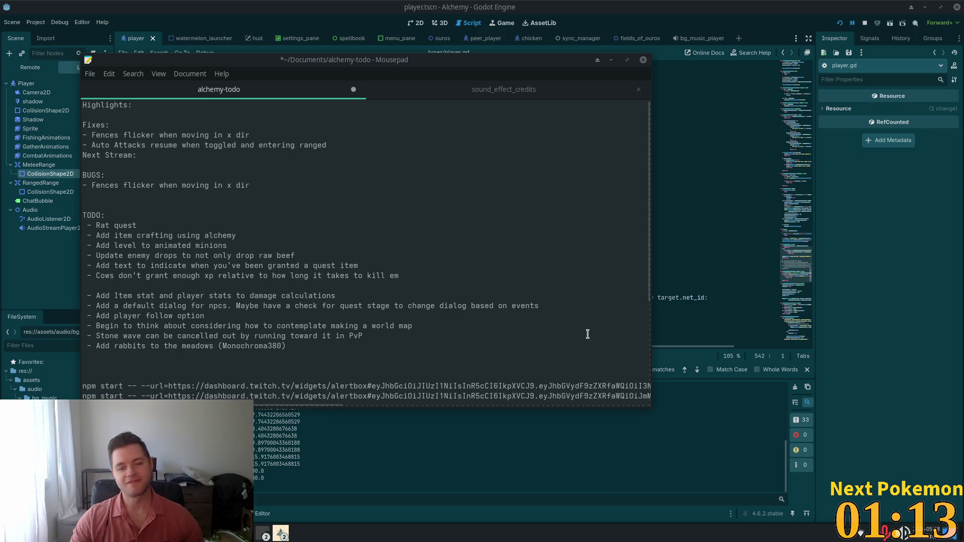
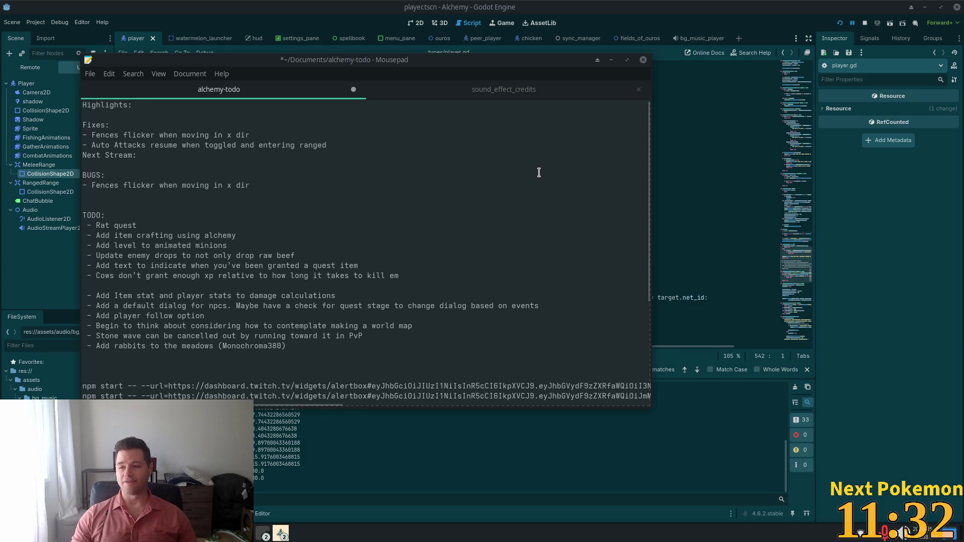
Step: Save the alchemy-todo notes with their Fixes list and Next Stream heading, then return to Godot
left_click(409, 170)
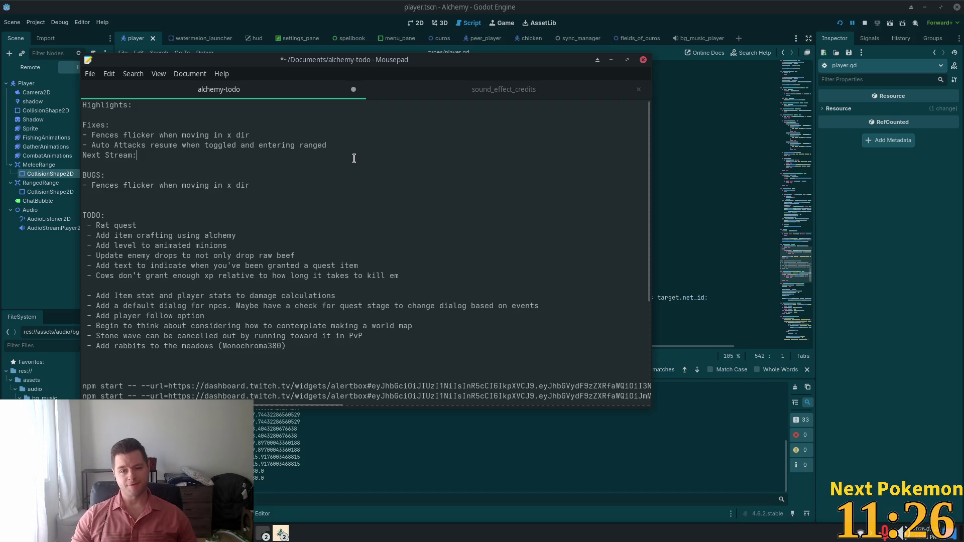
key("ctrl+s")
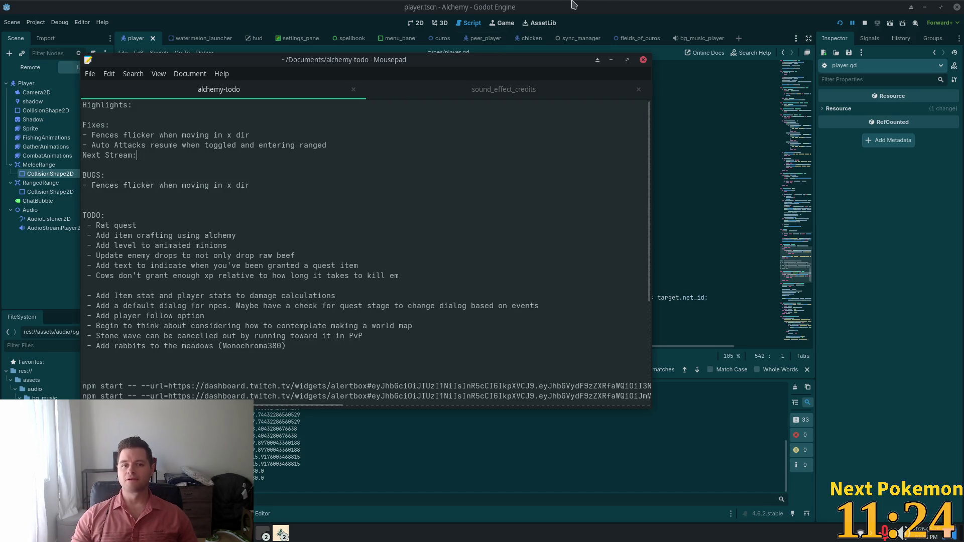
left_click(573, 4)
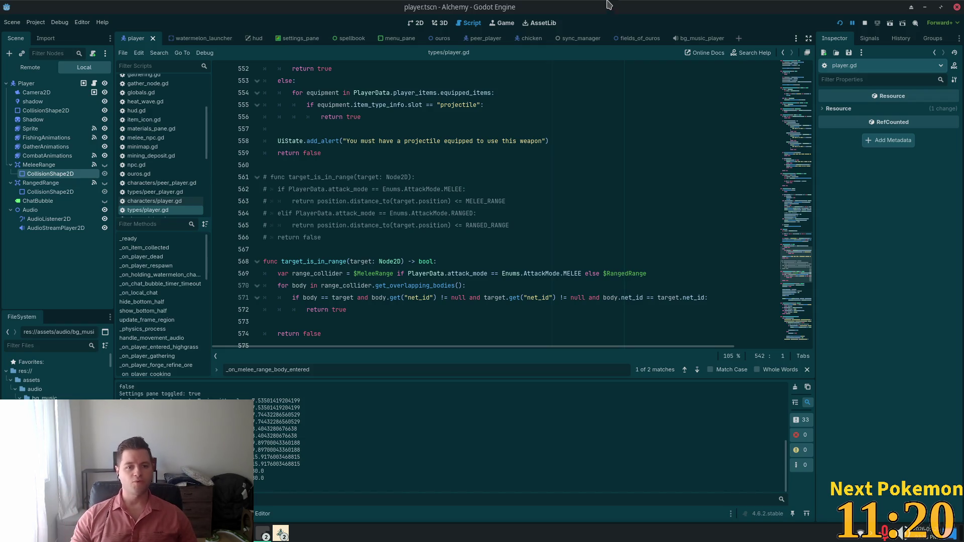
Step: Delete the commented-out target_is_in_range function (lines 561–566) from player.gd and save it
left_click(333, 235)
left_click_drag(332, 235, 233, 167)
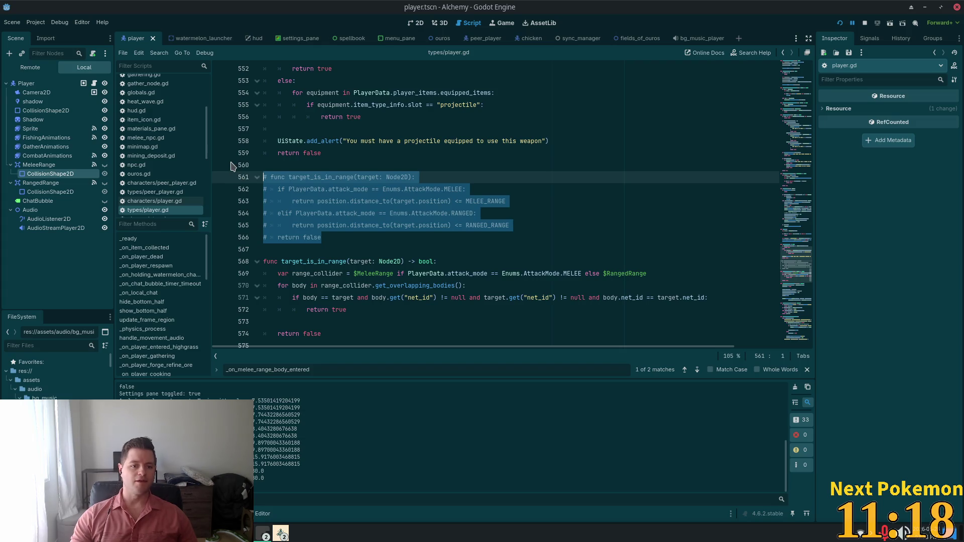
key("BackSpace")
key("BackSpace")
key("ctrl+s")
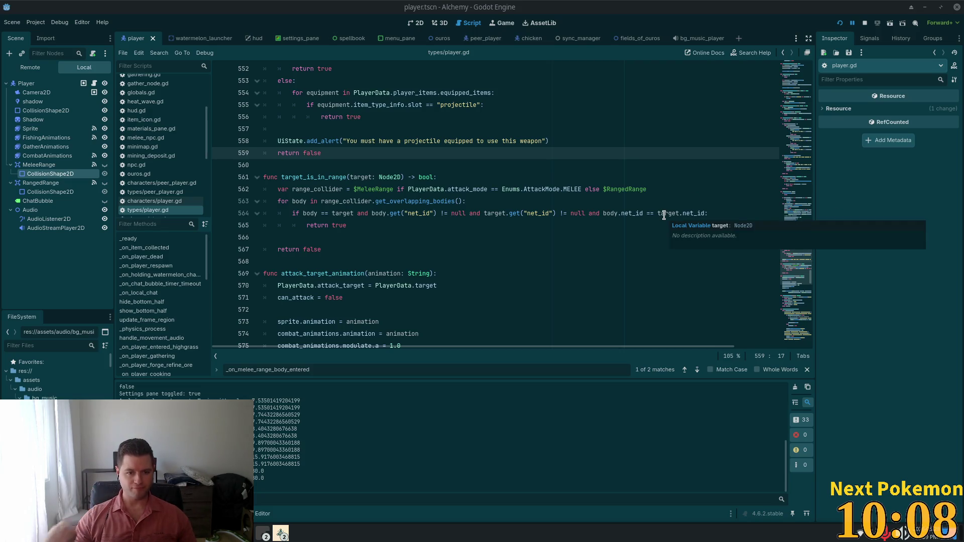
left_click(428, 164)
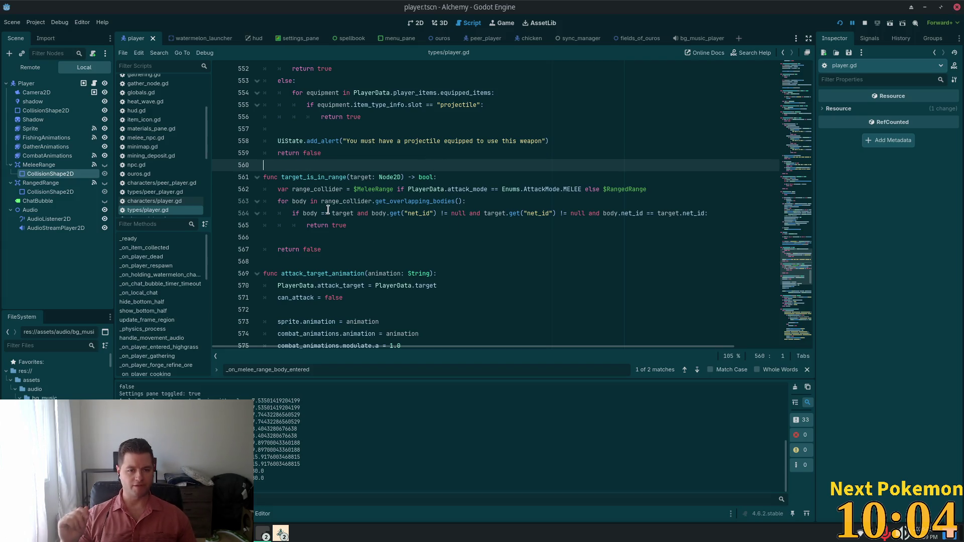
key("alt+shift+o")
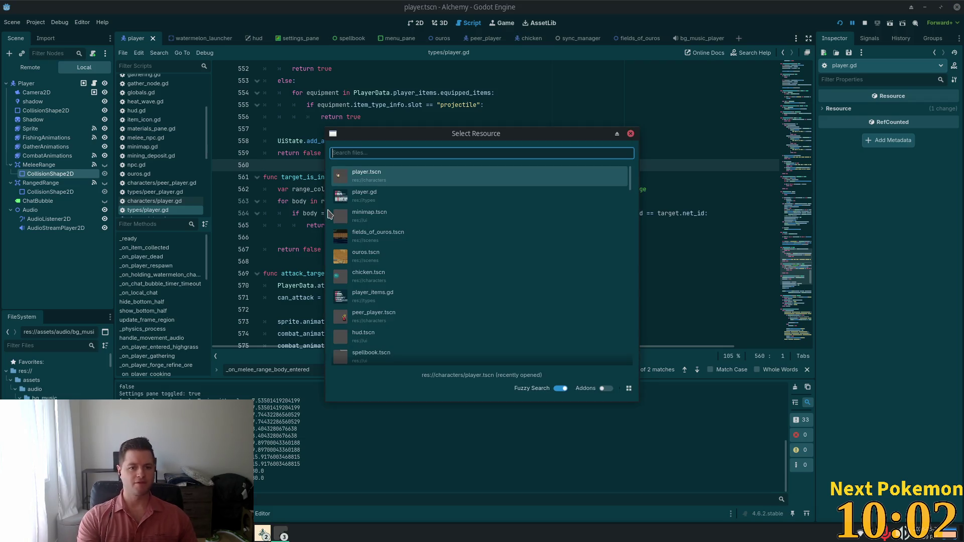
Step: Search for spell_icon and open spell_icon.tscn in the 2D editor
type("ispell_")
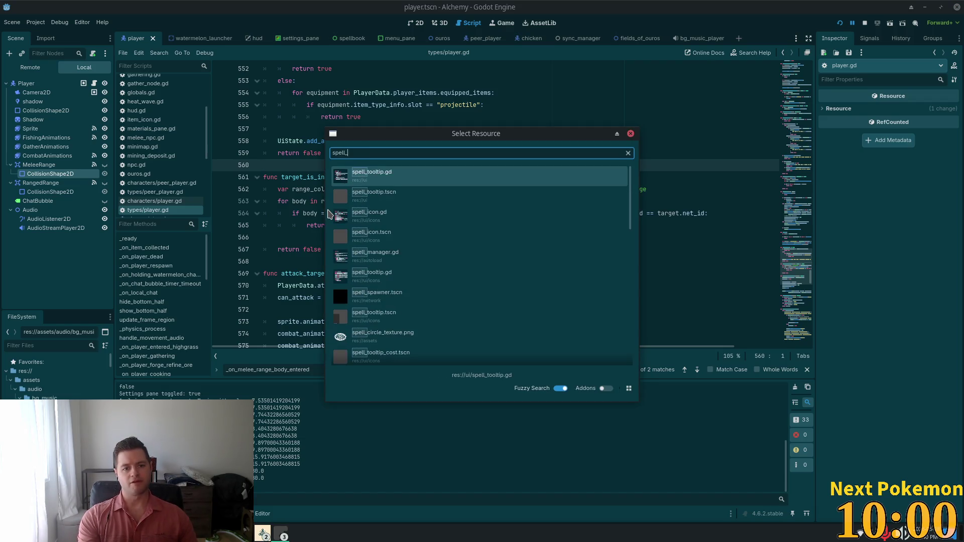
type("icon")
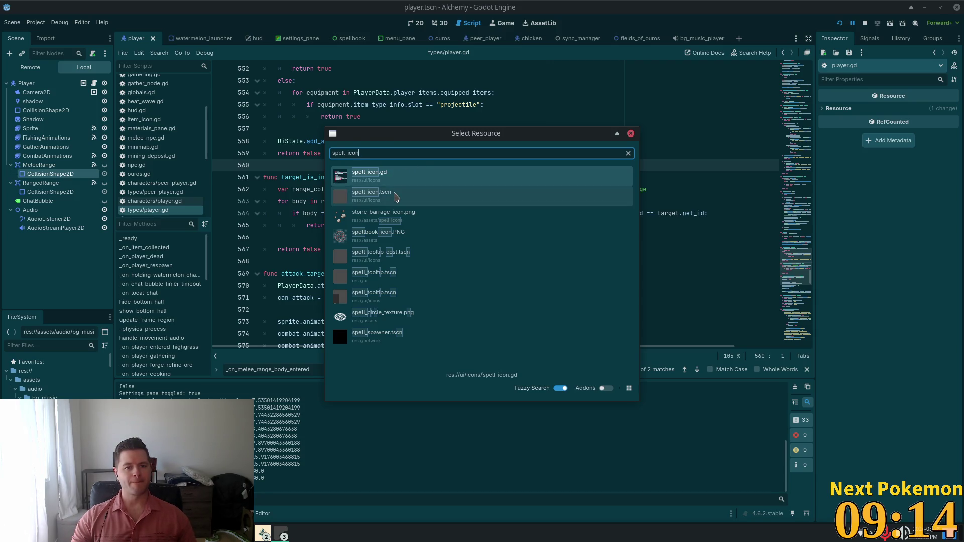
double_click(397, 196)
left_click(416, 24)
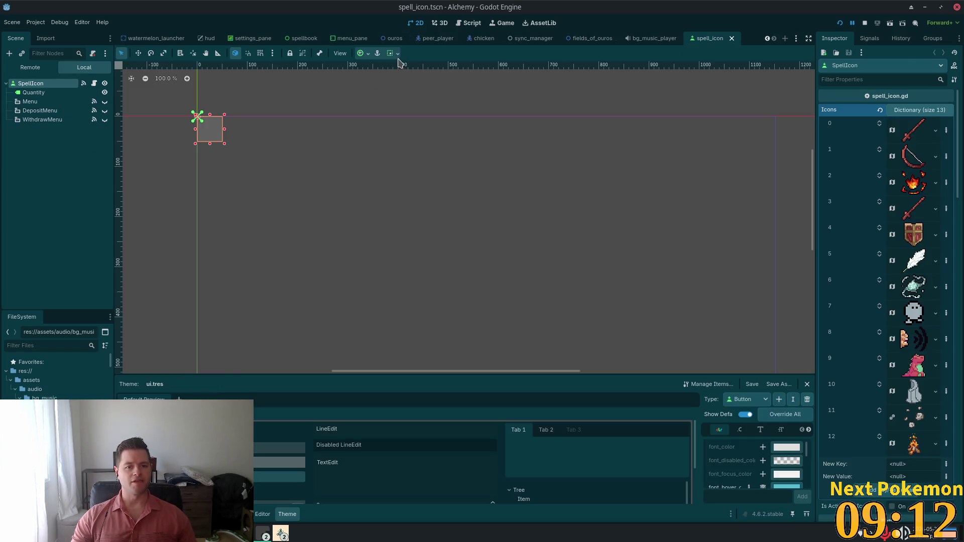
Step: Zoom and pan the 2D canvas to center the SpellIcon control
scroll(228, 102, "up", 5)
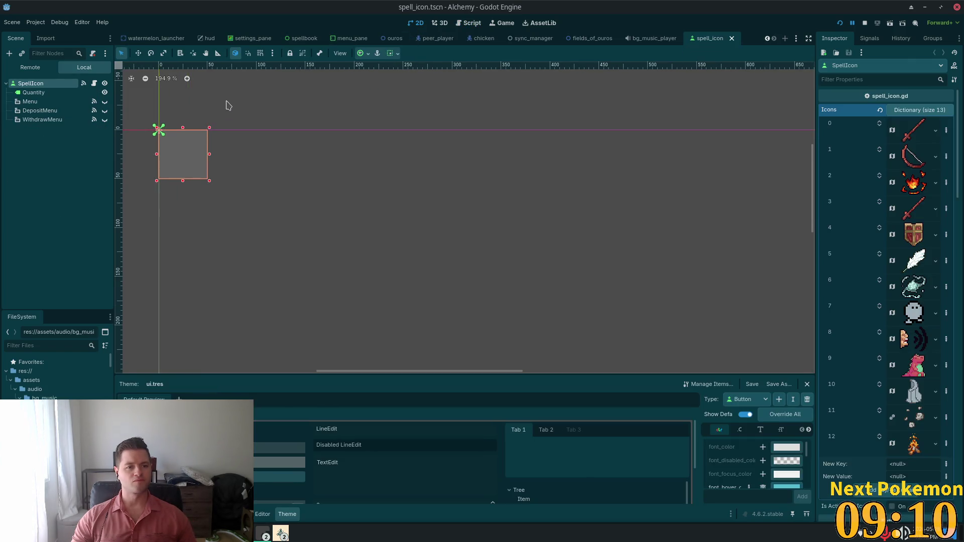
left_click_drag(239, 193, 646, 213)
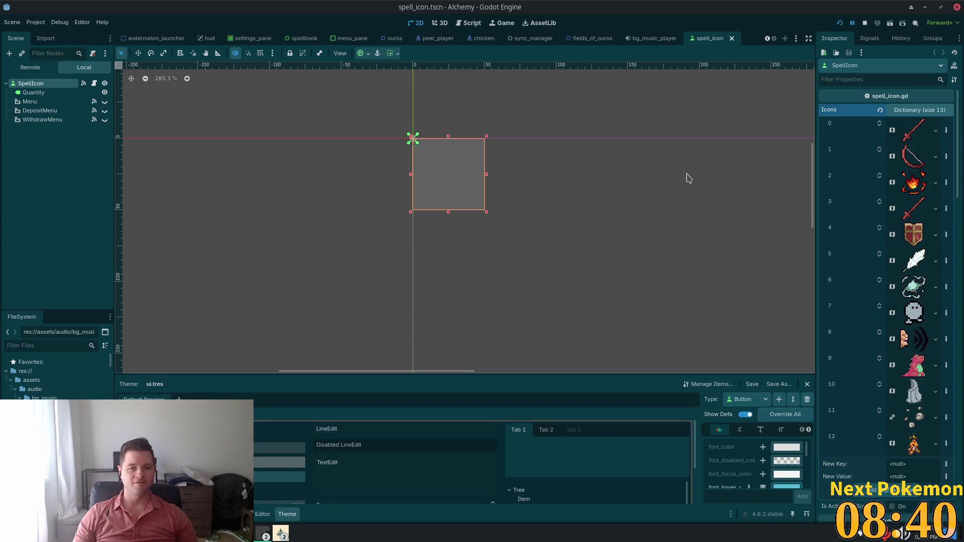
scroll(465, 178, "down", 5)
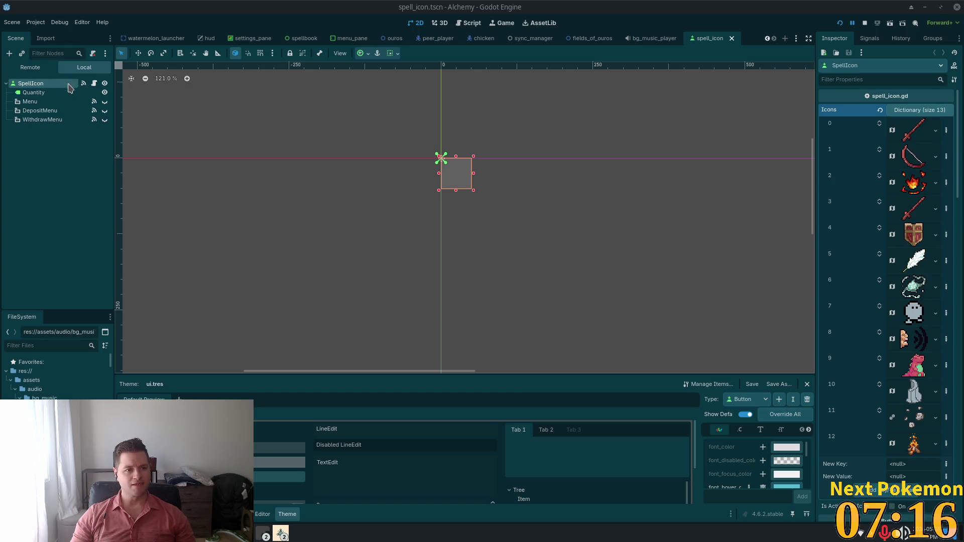
Step: Inspect the Quantity and SpellIcon nodes, then open SpellIcon's attached script spell_icon.gd
left_click(33, 92)
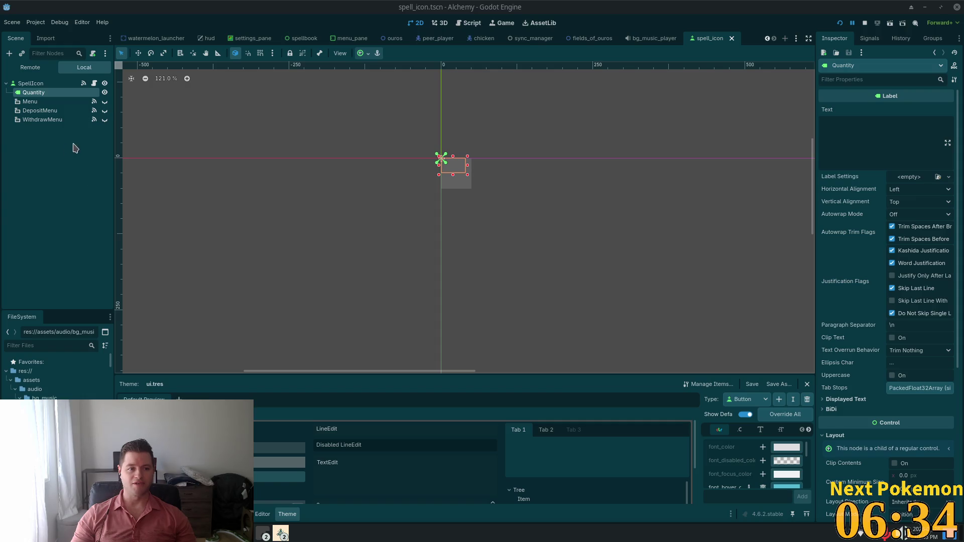
left_click(70, 84)
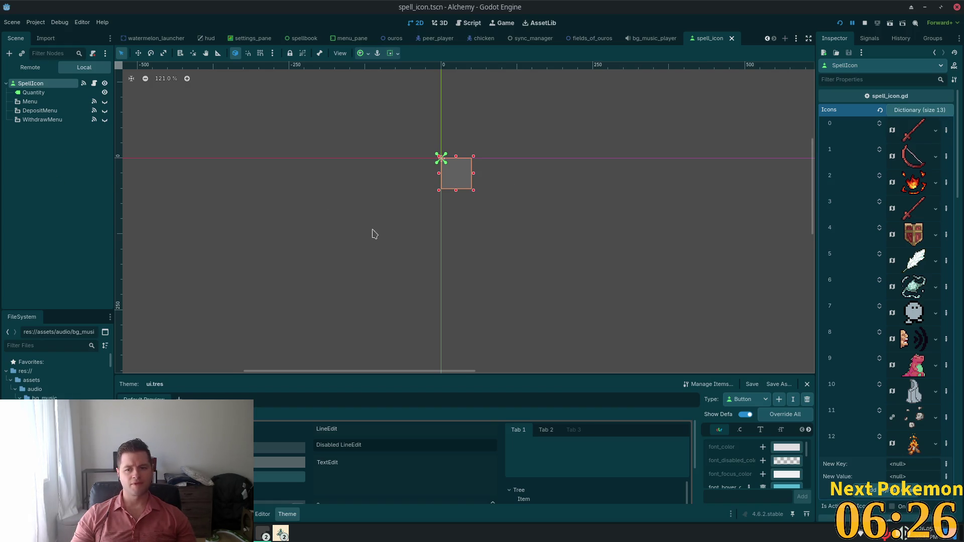
scroll(482, 206, "up", 10)
mouse_move(597, 196)
left_mouse_down()
mouse_move(573, 286)
mouse_move(604, 282)
left_mouse_up()
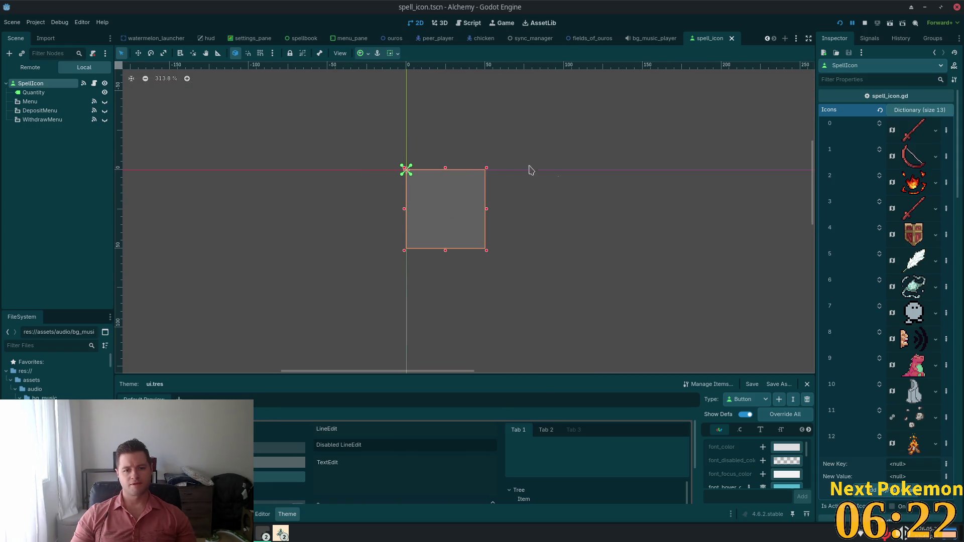
left_click(94, 83)
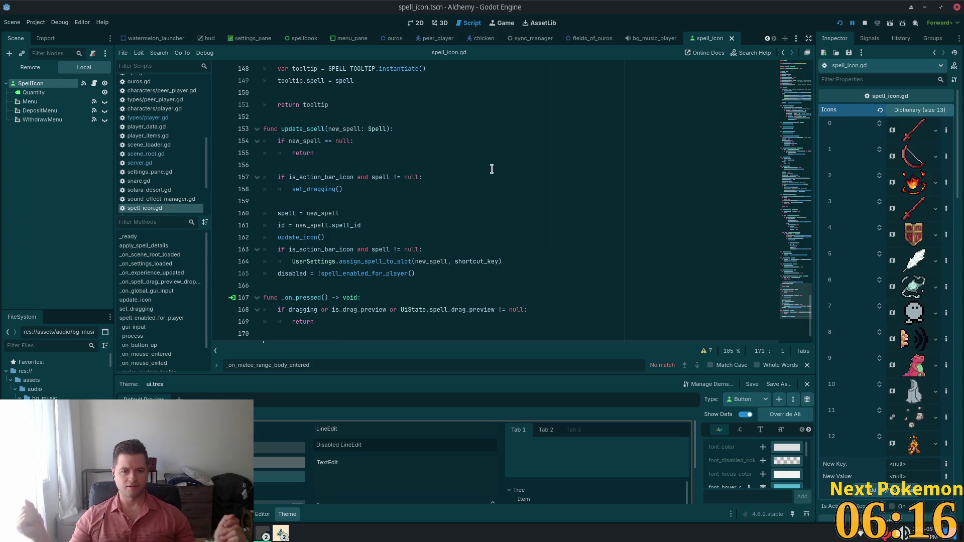
Step: Browse spell_icon.gd's declarations, selecting the scene_root_loaded signal and UiState names
scroll(462, 166, "down", 1)
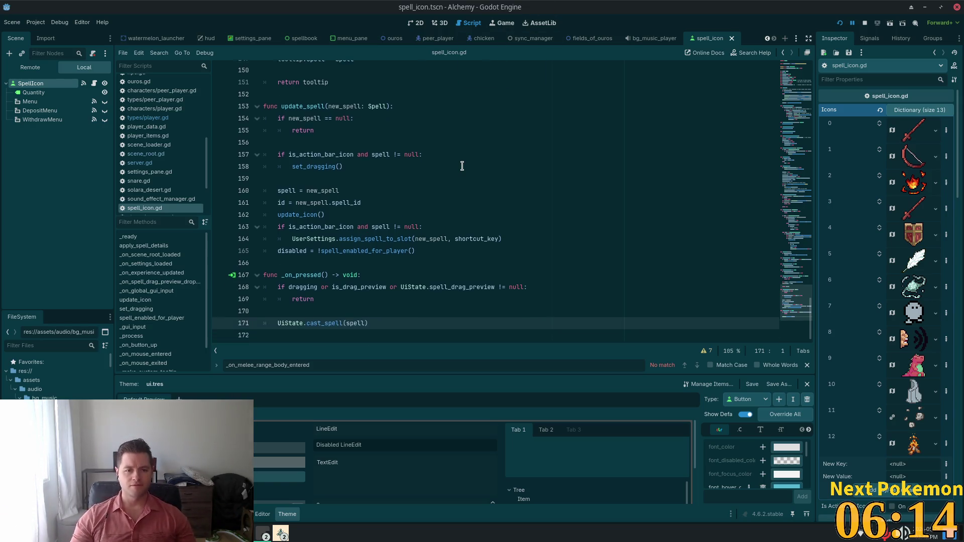
scroll(461, 166, "up", 15)
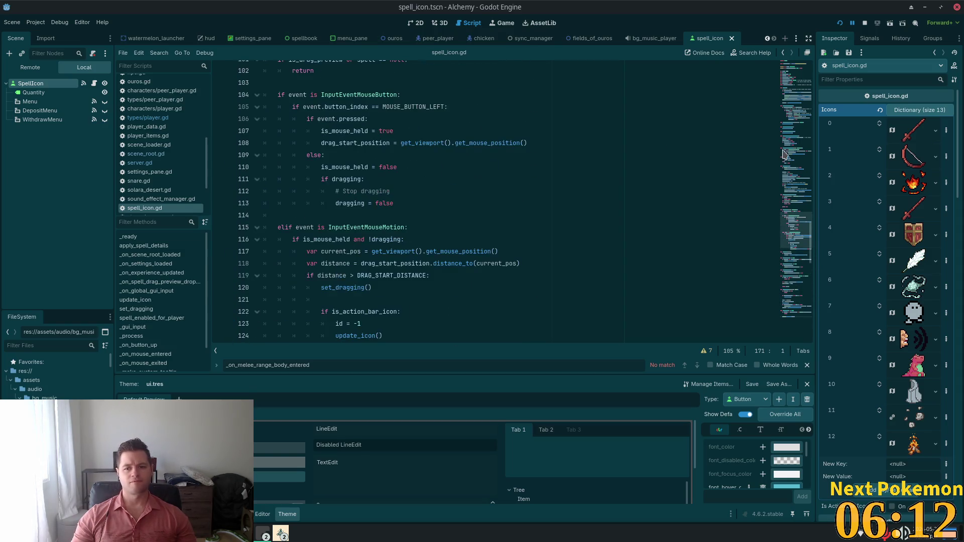
scroll(796, 244, "up", 20)
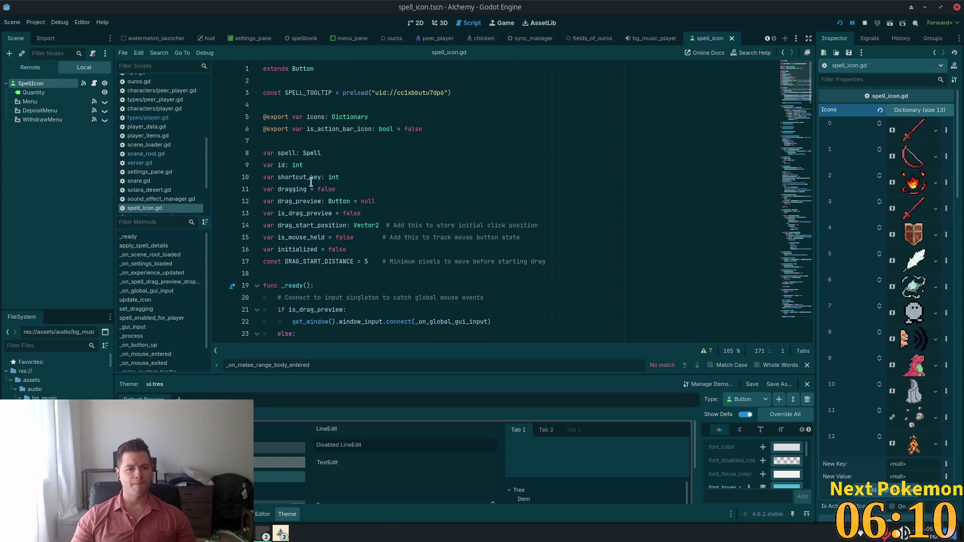
left_click(369, 165)
scroll(374, 158, "down", 4)
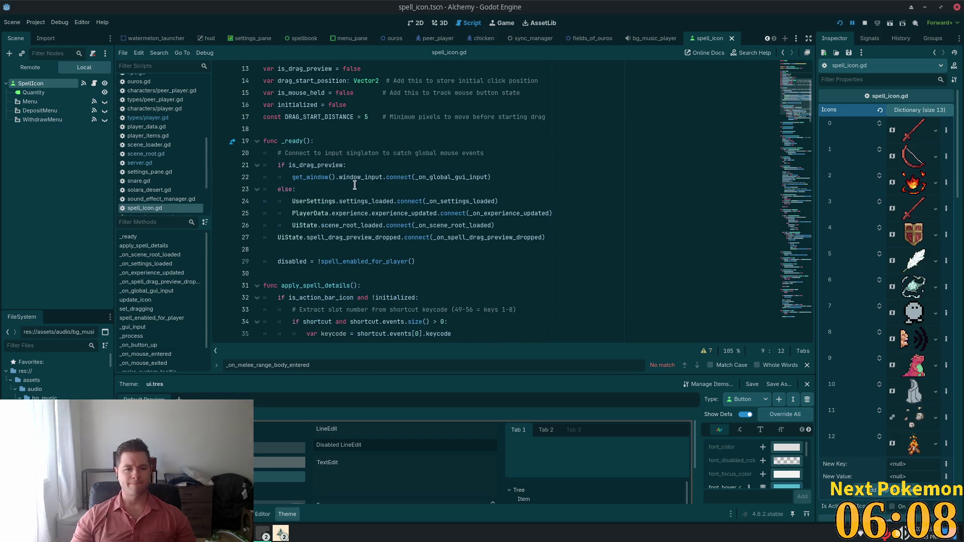
left_click(348, 228)
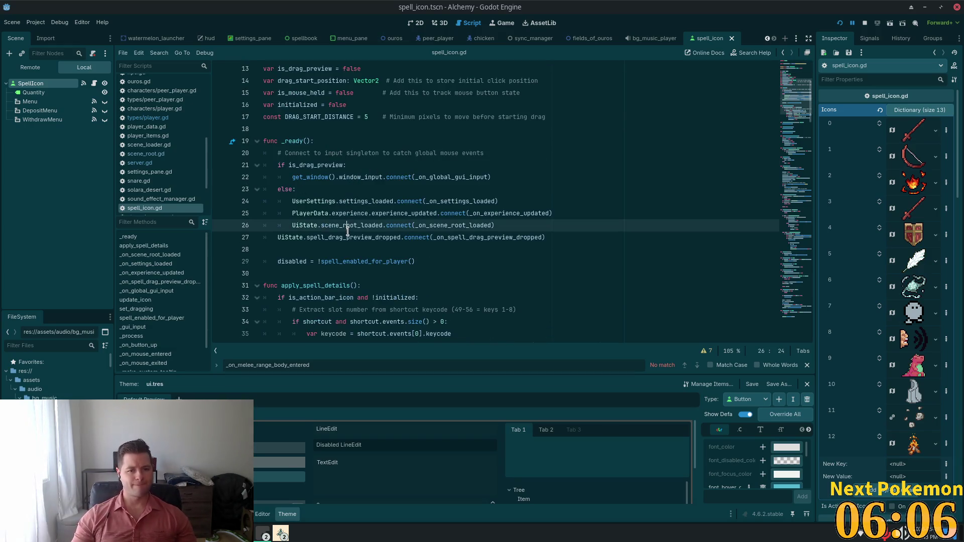
double_click(348, 225)
double_click(365, 201)
left_click(352, 213)
left_click(344, 225)
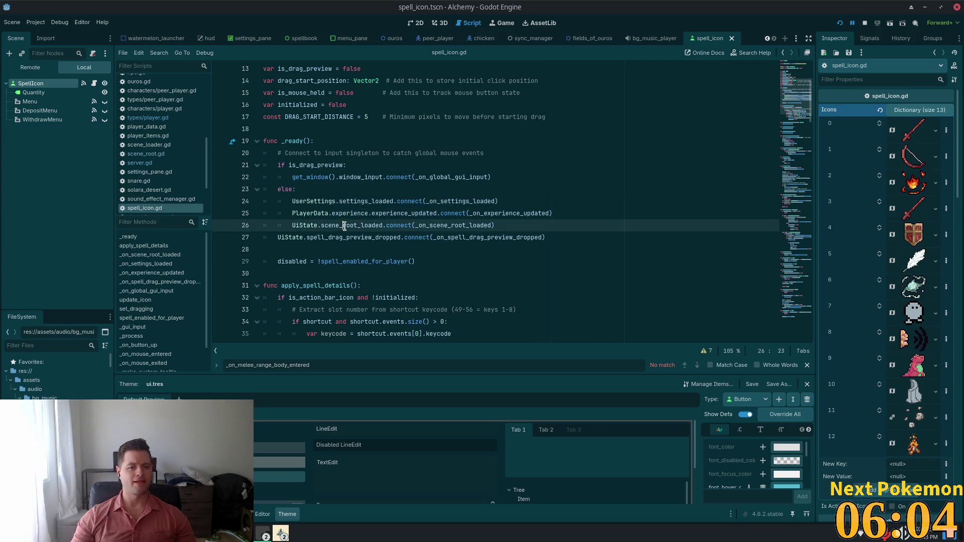
double_click(344, 225)
left_click(326, 237)
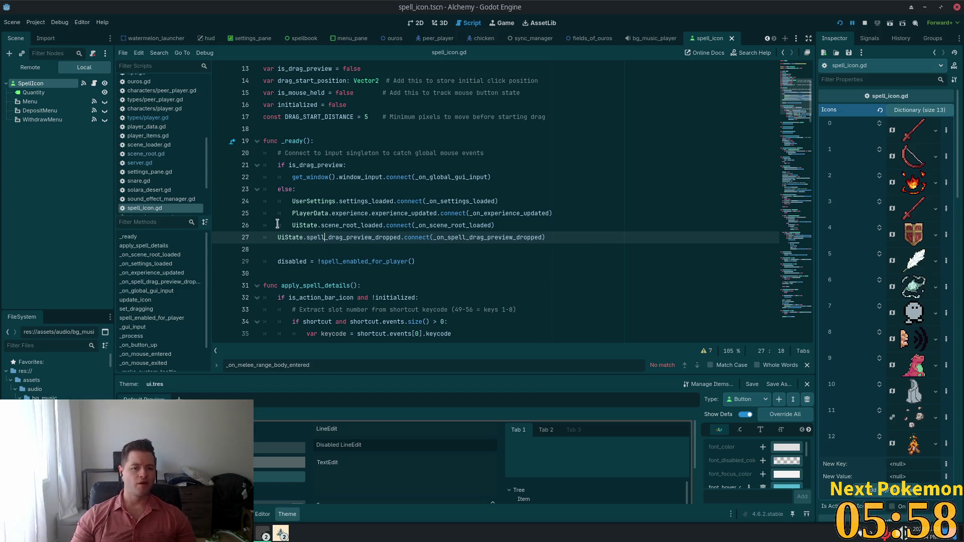
double_click(286, 238)
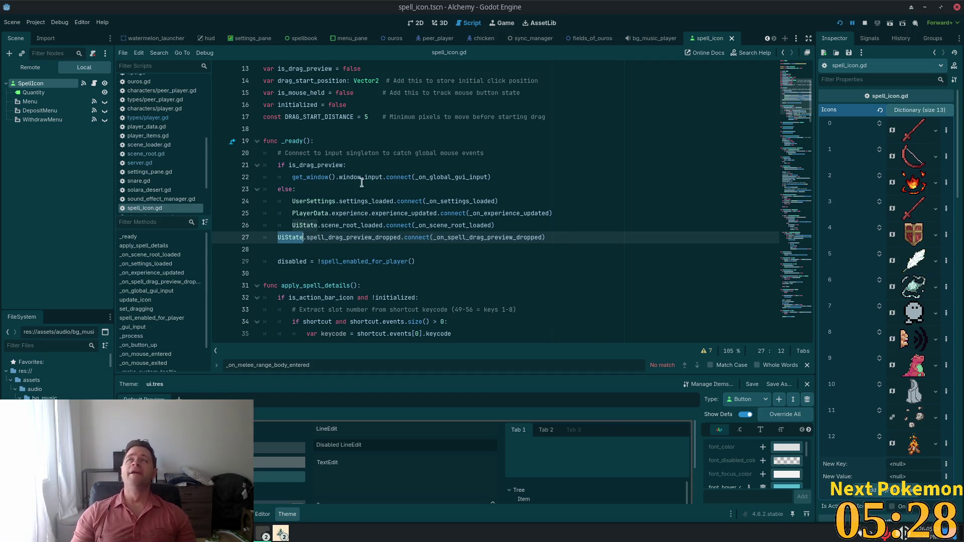
Step: Look over the _ready function, then leave Godot for the Cursor editor
left_click(444, 130)
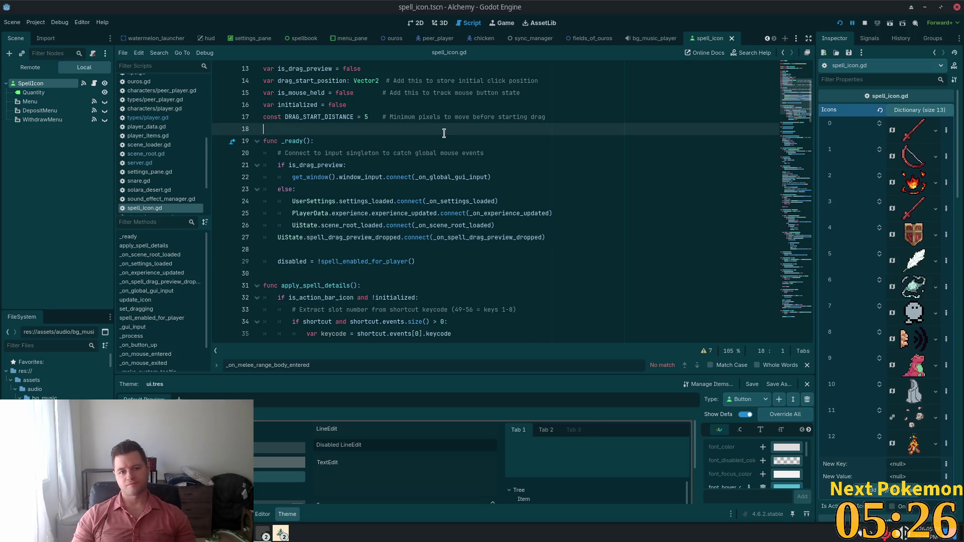
left_click(457, 161)
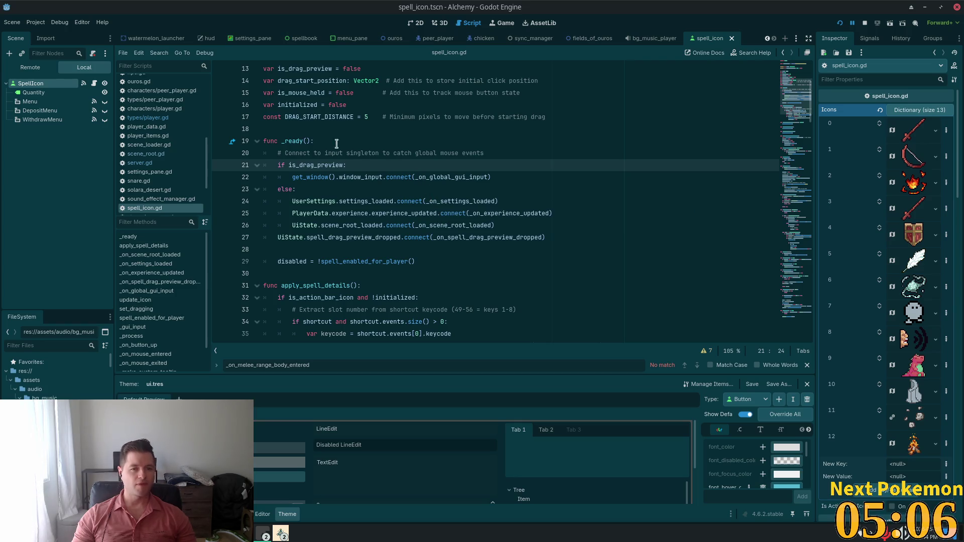
left_click(386, 140)
scroll(534, 157, "up", 3)
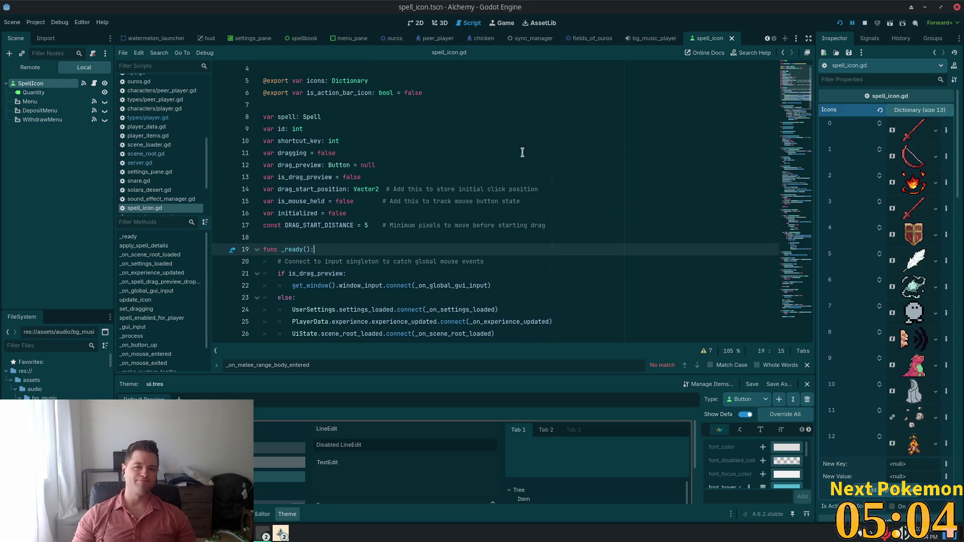
scroll(361, 140, "up", 1)
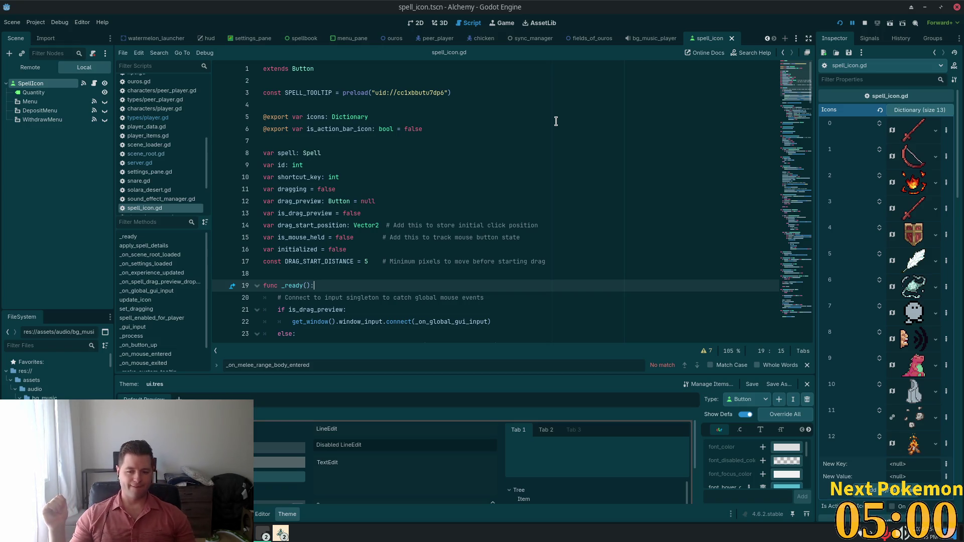
key("ctrl+alt+o")
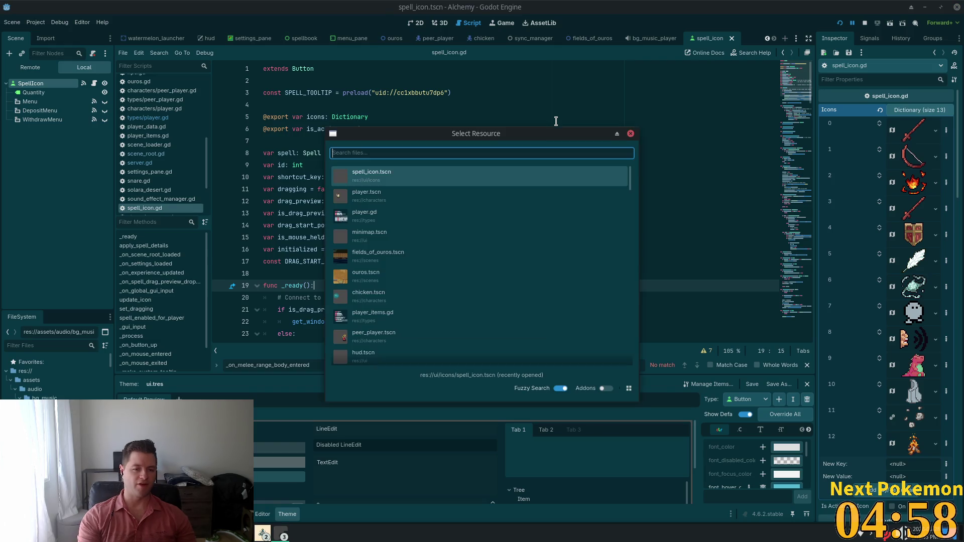
key("Escape")
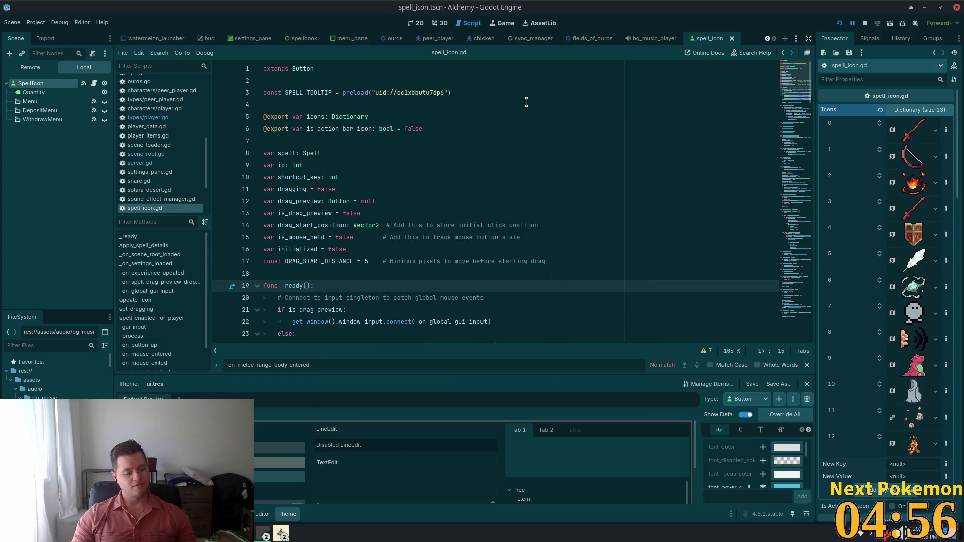
key("alt+Tab")
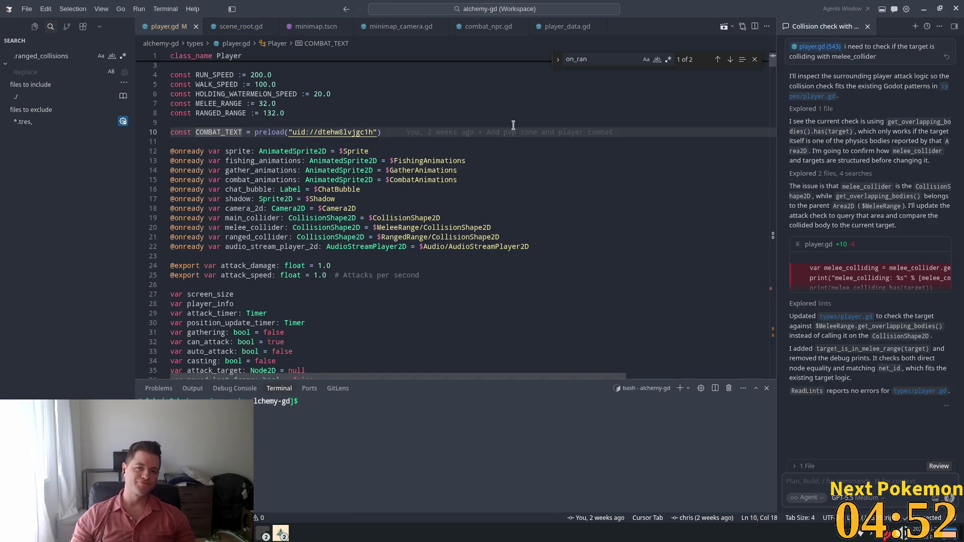
Step: Add a toggled_spells: Array[int] = [] declaration after the snare variable in player_data.gd
mouse_move(549, 28)
left_mouse_down()
mouse_move(567, 36)
mouse_move(240, 26)
left_mouse_up()
scroll(377, 247, "down", 2)
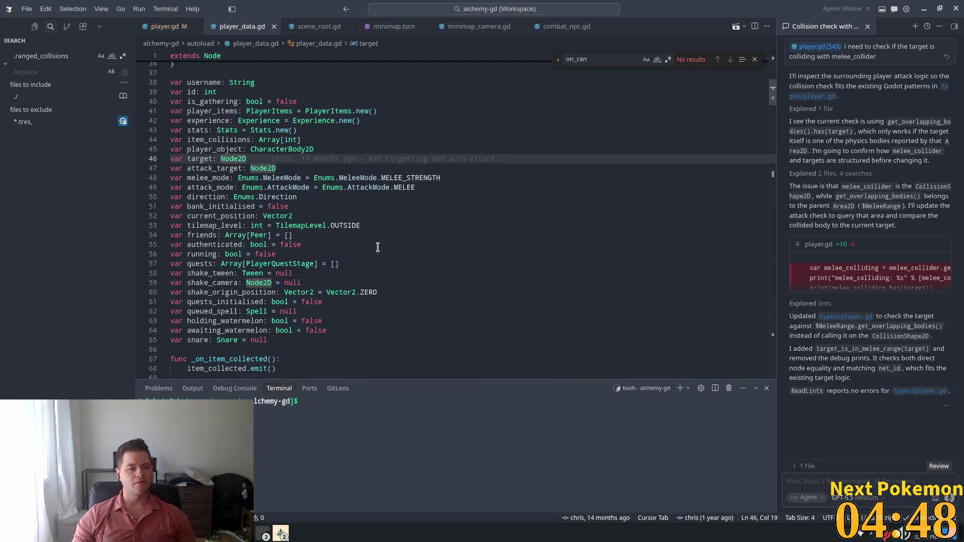
left_click(408, 283)
key("Down")
key("Down")
key("Down")
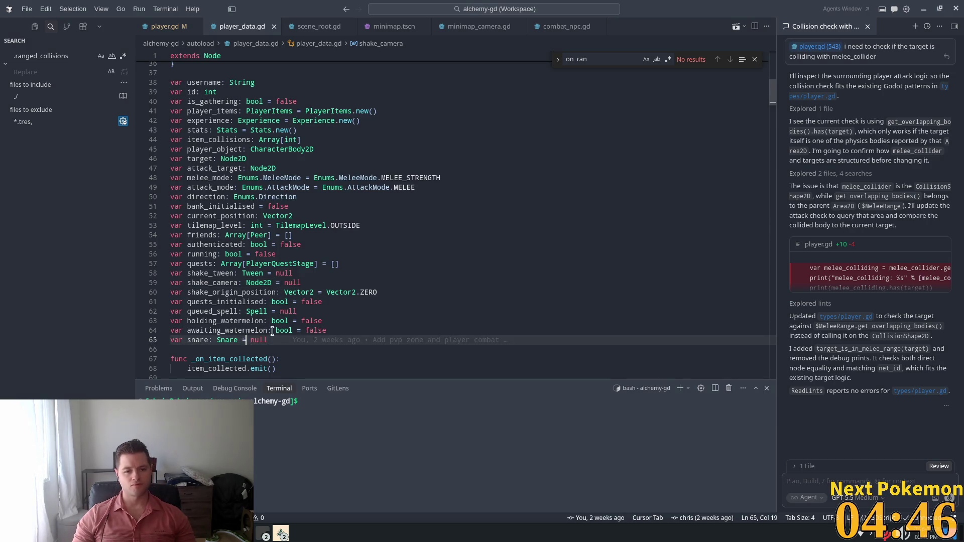
key("Return")
type("var")
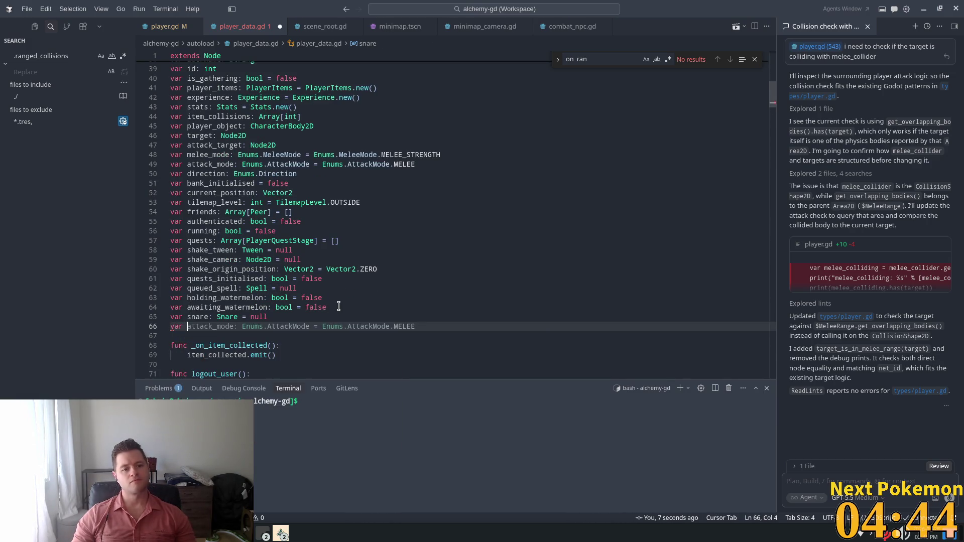
type(" toggle")
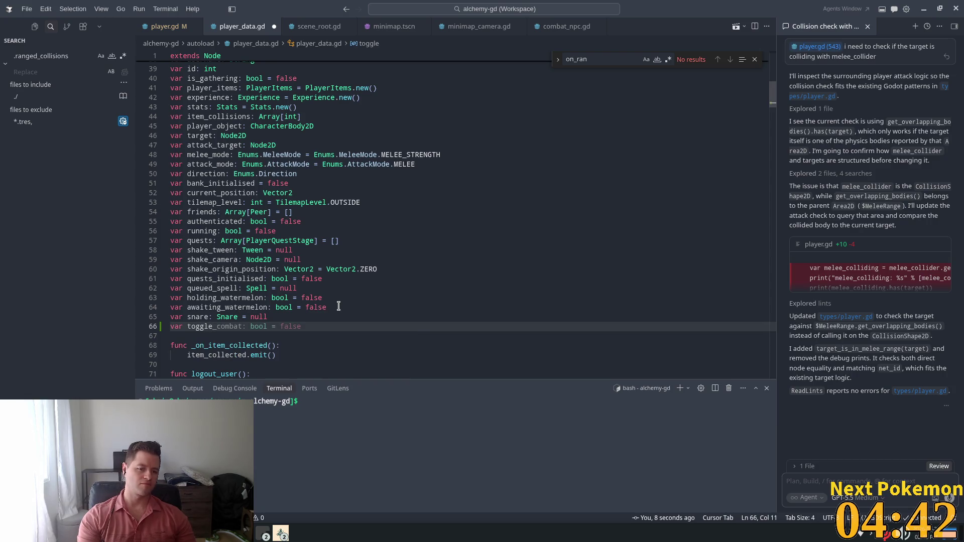
type("d_spells")
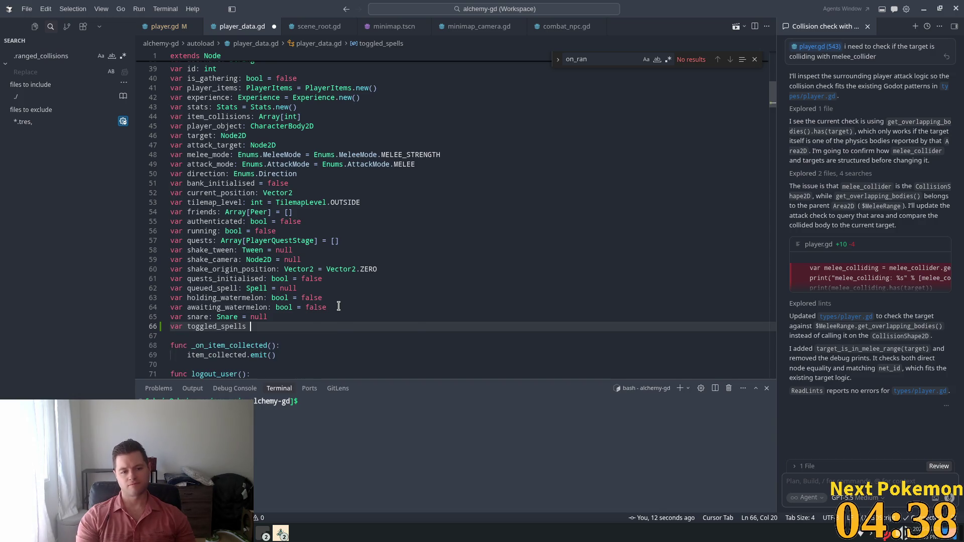
key("BackSpace")
type(":")
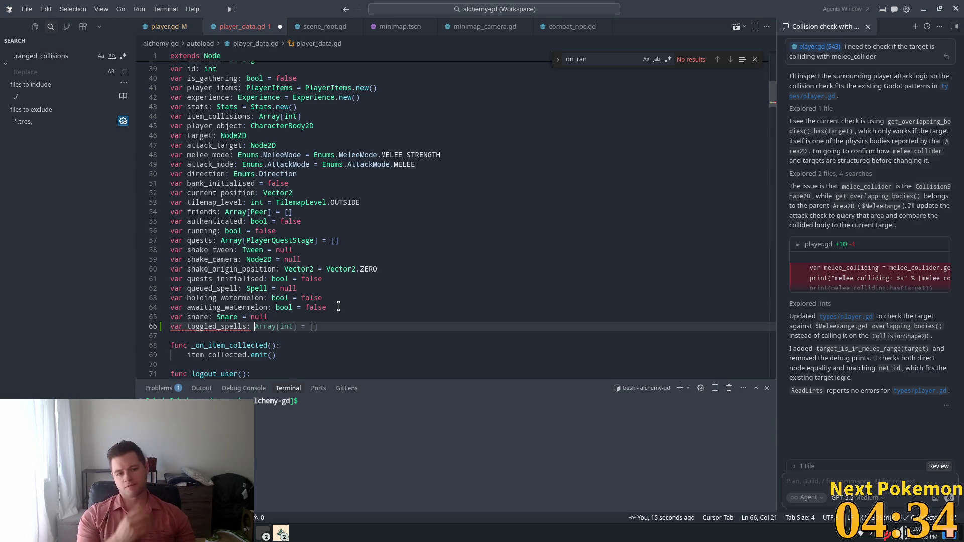
key("Tab")
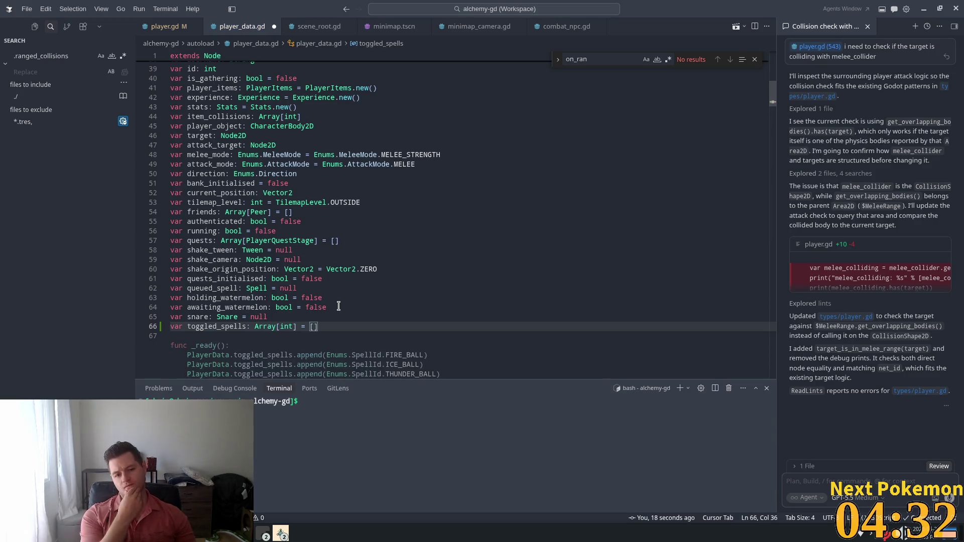
Step: Rename the variable to toggled_on_spells, rejecting the suggested toggled_off_spells line
scroll(255, 209, "down", 4)
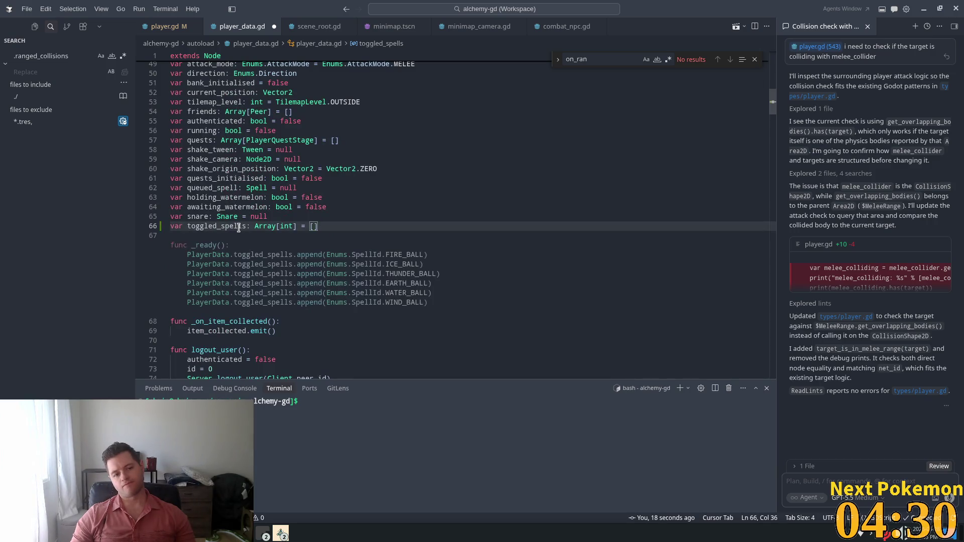
left_click(223, 226)
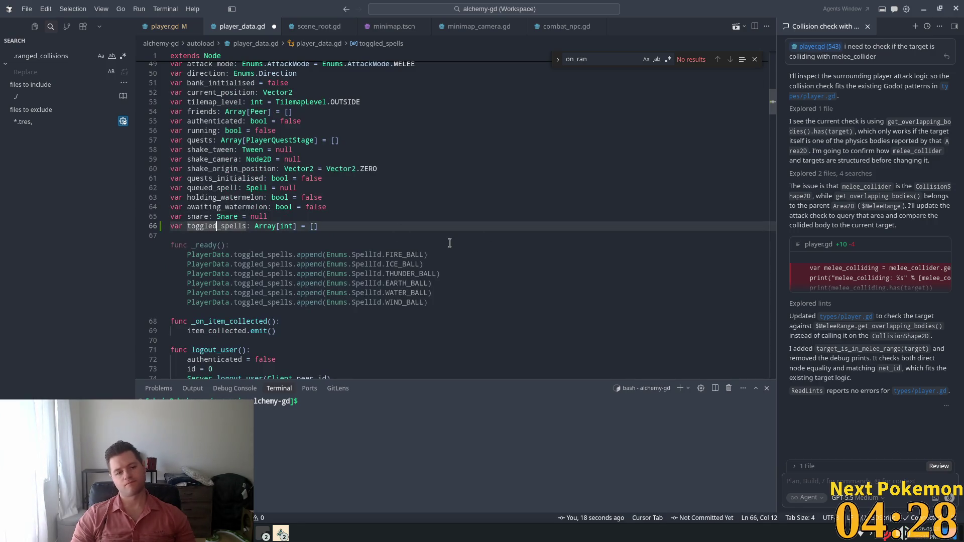
type("-")
key("BackSpace")
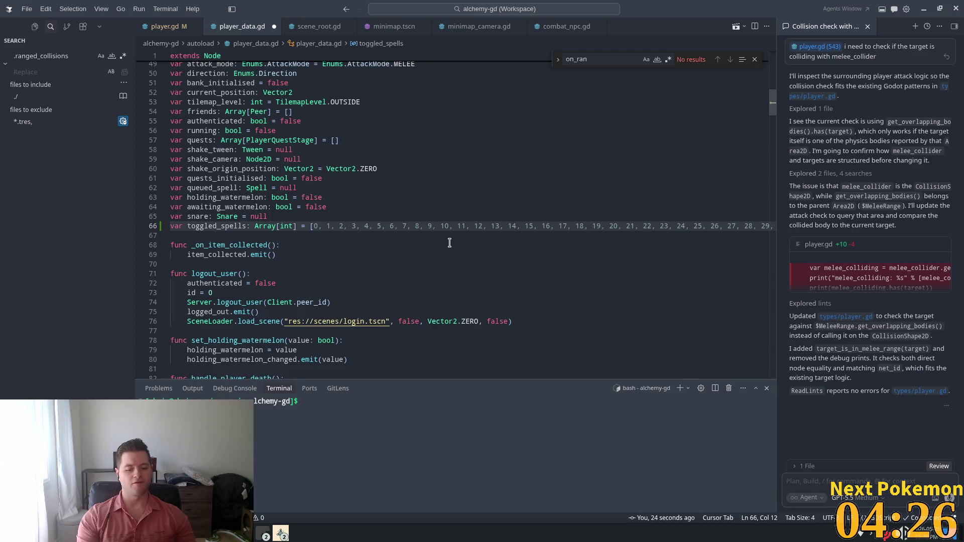
type("_on_spells: Array[int] = [")
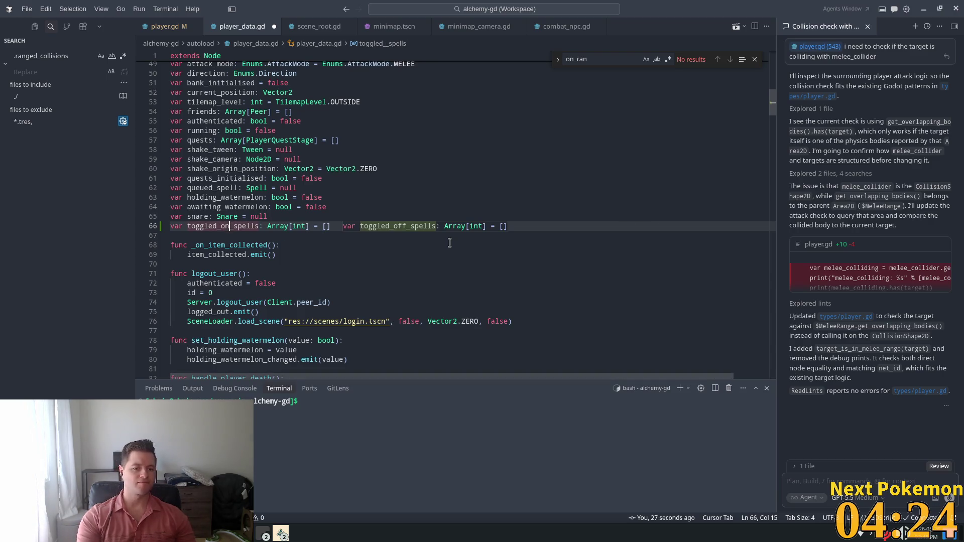
left_click(342, 197)
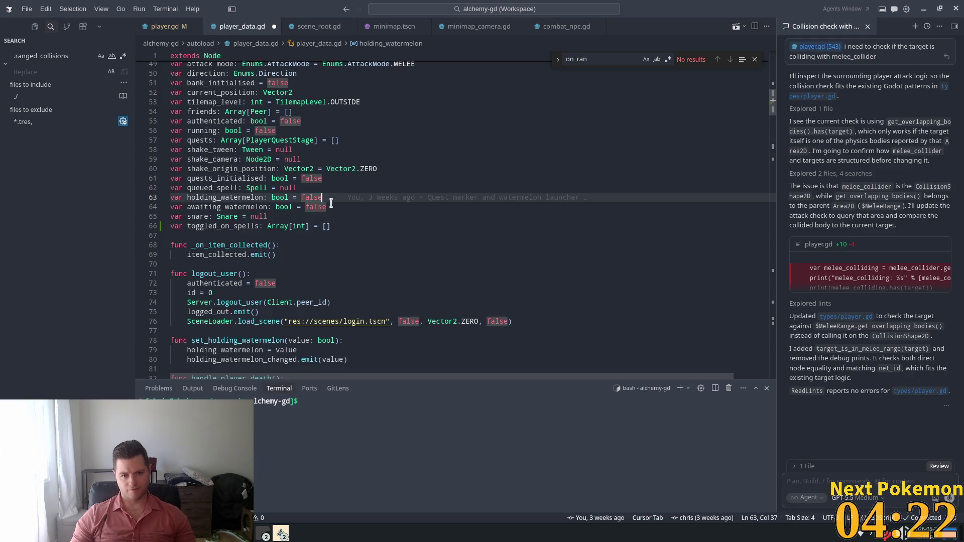
key("Down")
key("Down")
Step: Add a toggle_spell(spell_id) function that adds or removes the spell id
left_click(231, 236)
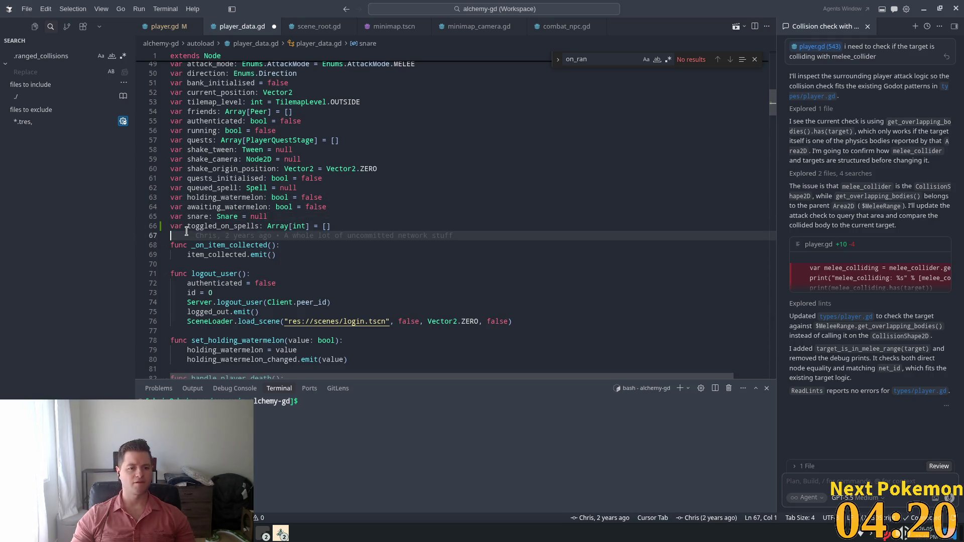
key("Return")
key("Return")
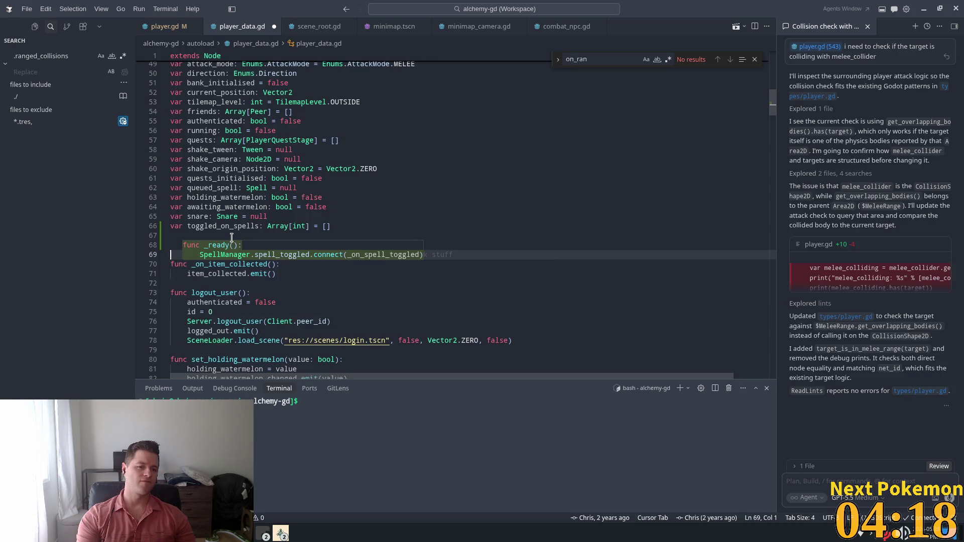
type("func ")
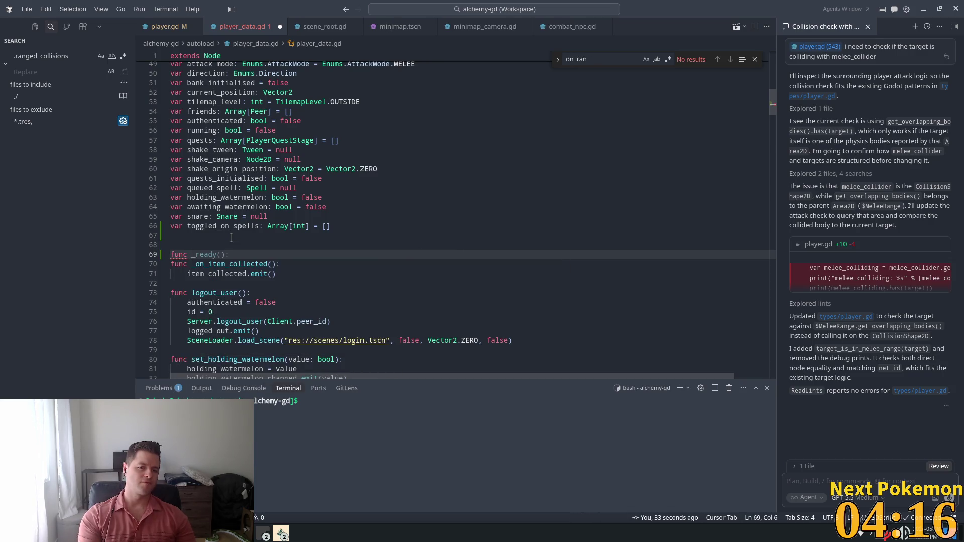
type("toggle_")
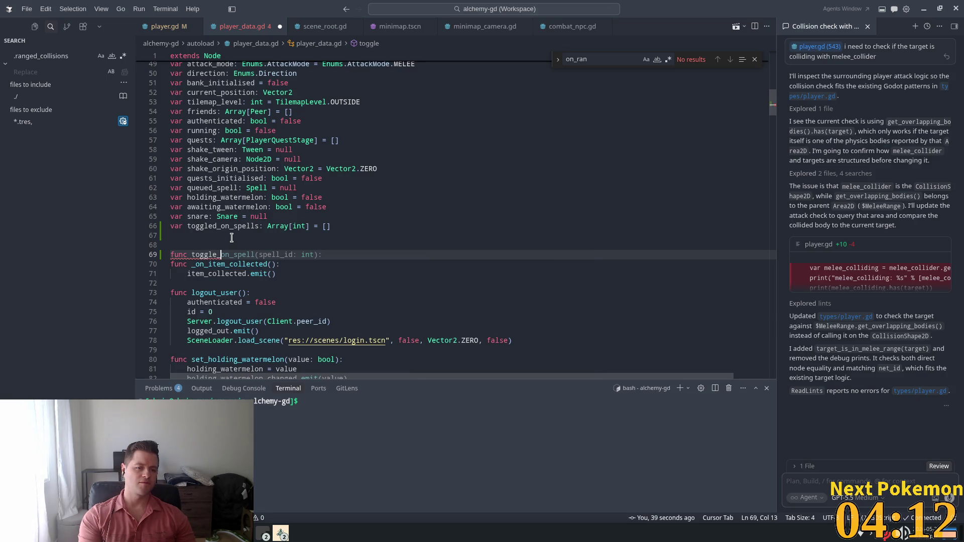
type("spell")
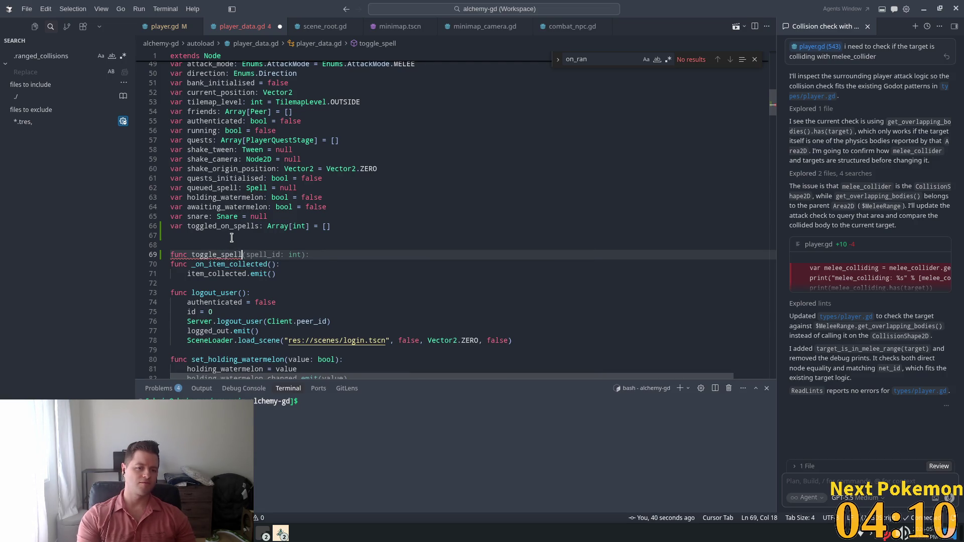
key("Tab")
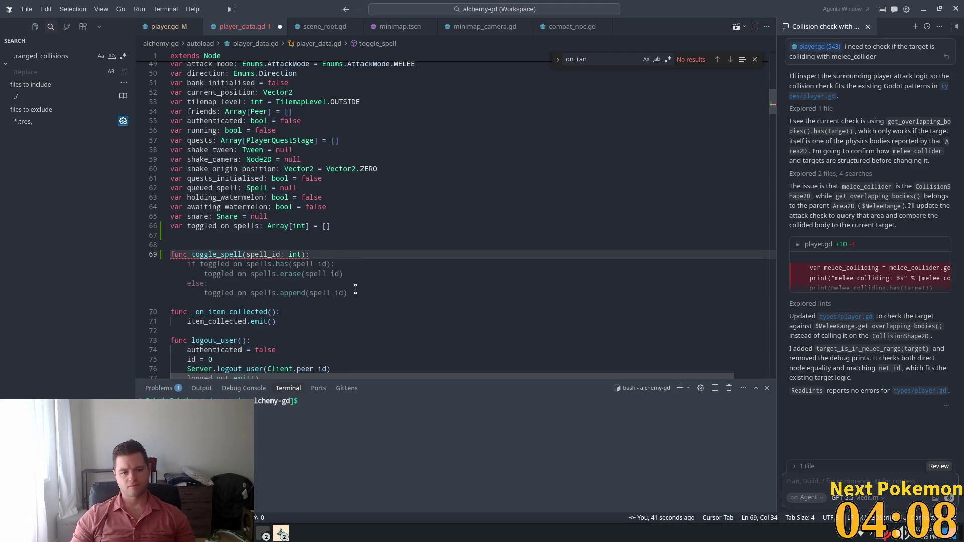
key("Tab")
left_click(327, 257)
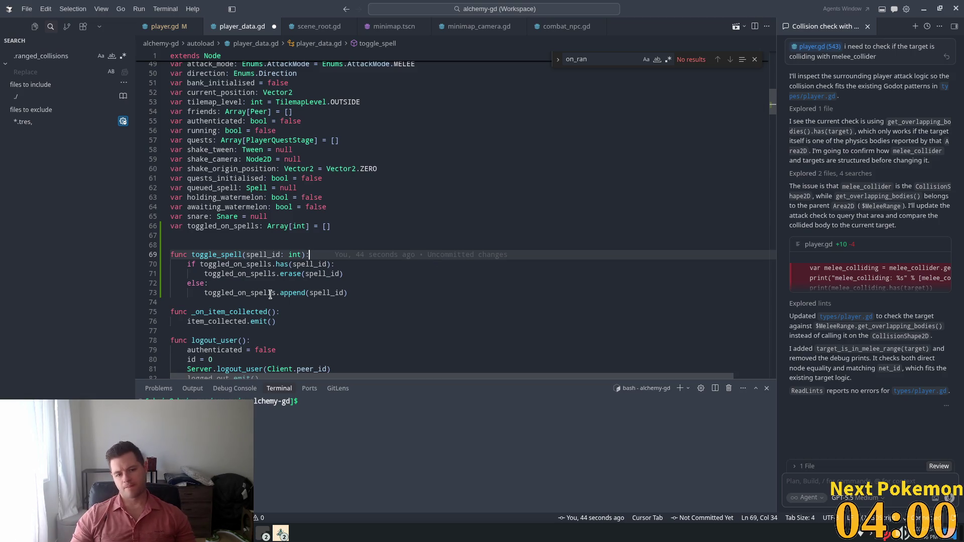
left_click(404, 187)
Step: Delete the extra blank line between toggled_on_spells and the toggle_spell function
left_click(355, 225)
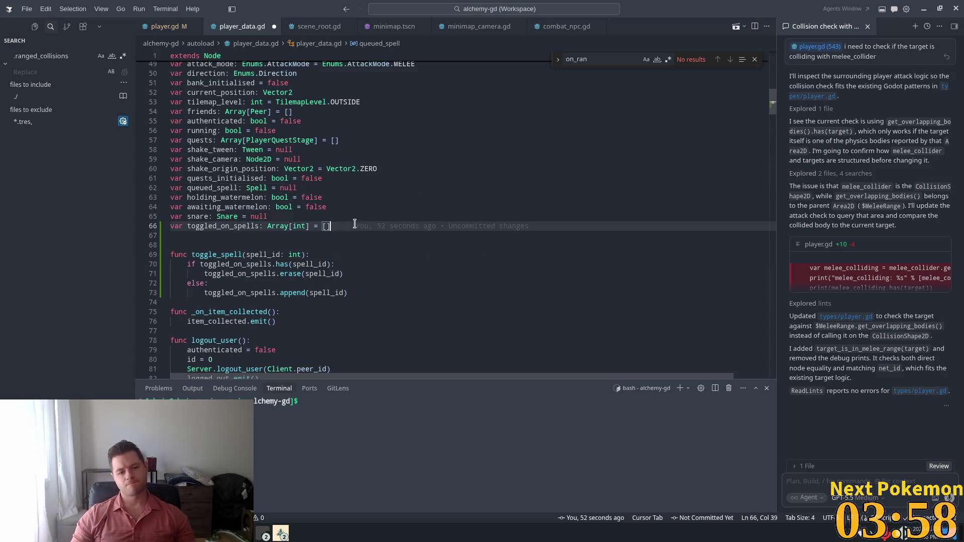
left_click(313, 256)
left_click(364, 275)
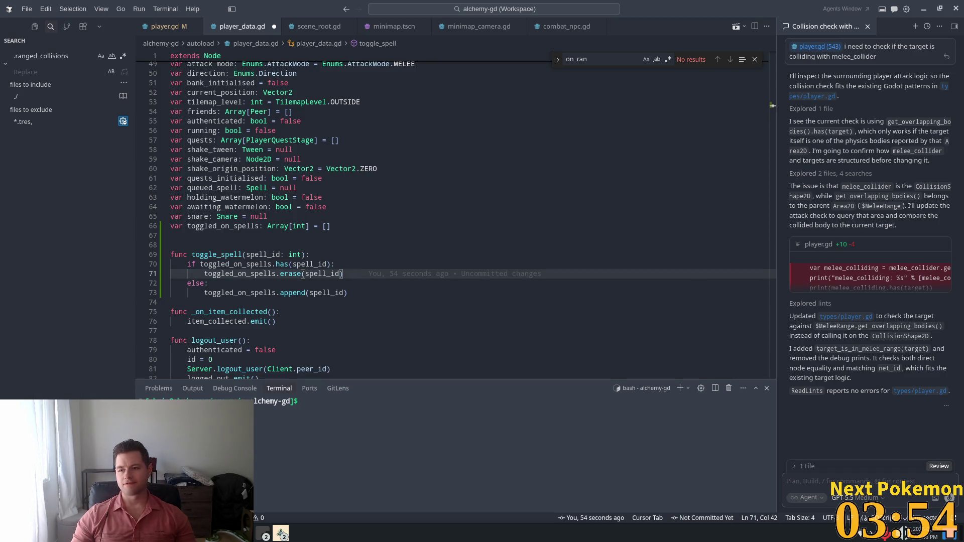
key("alt+Tab")
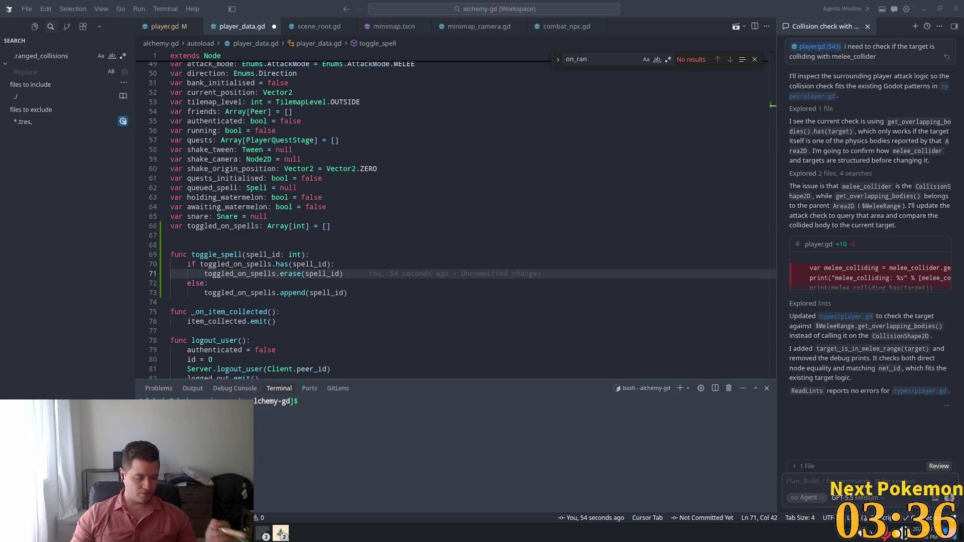
left_click(272, 255)
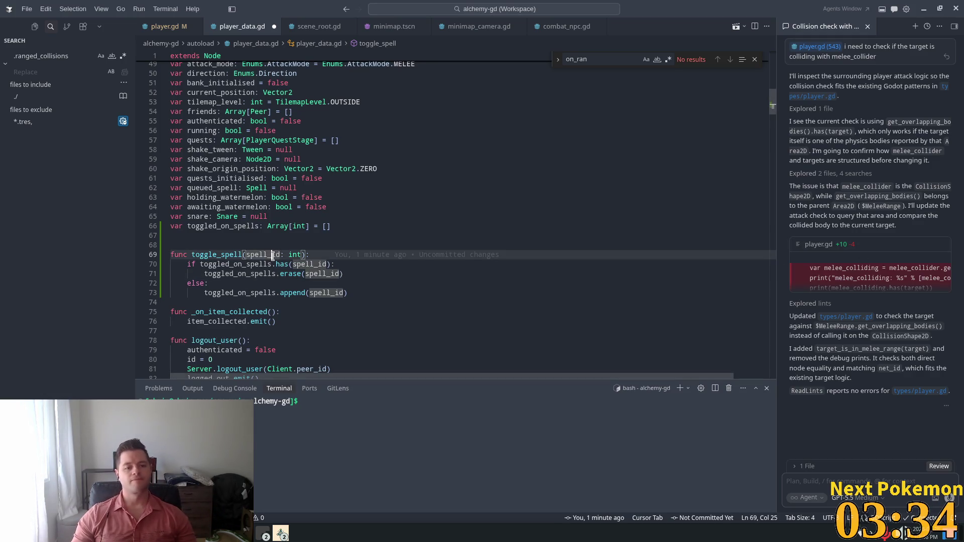
left_click(201, 236)
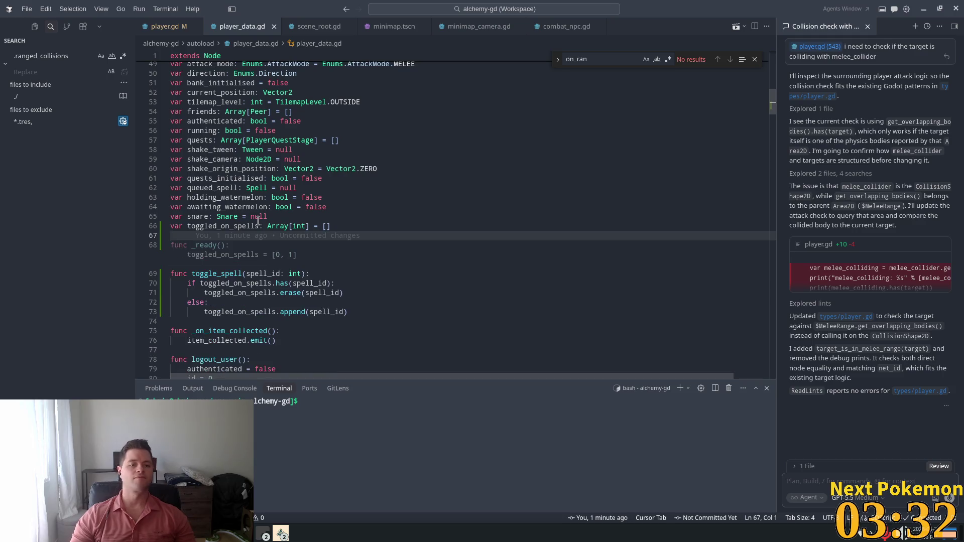
key("BackSpace")
key("Up")
key("Up")
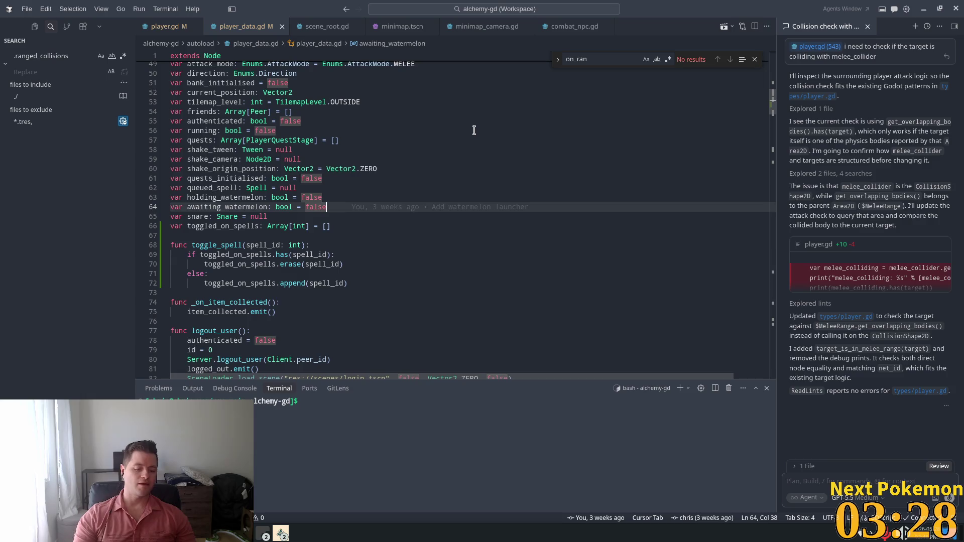
key("ctrl+Page_Up")
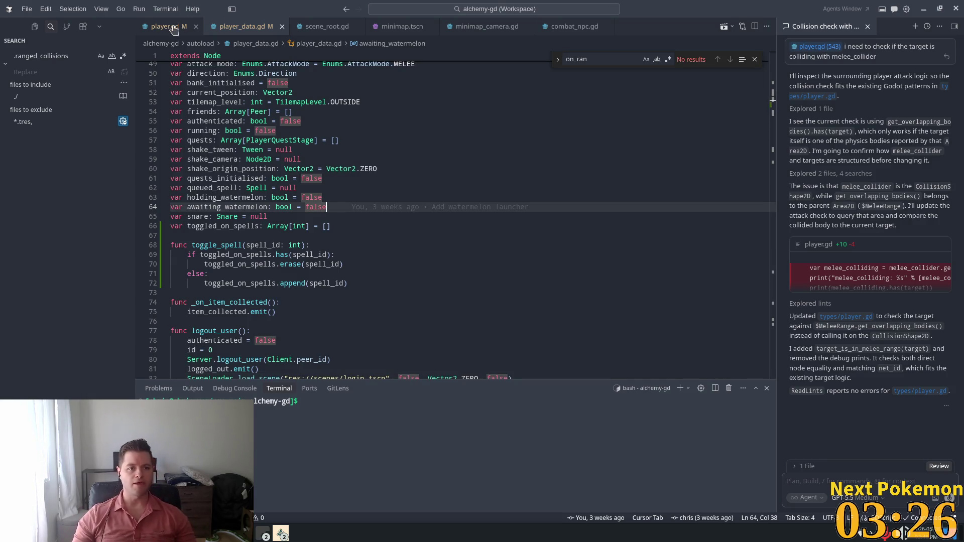
Step: Search player.gd for 'auto_attack = true' and inspect its match at line 519 in cast_spell
key("ctrl+f")
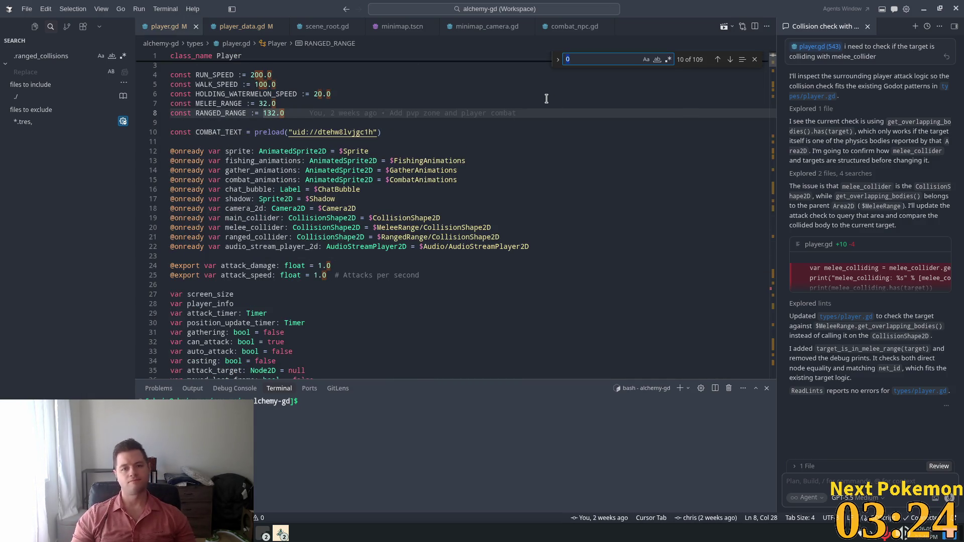
type("auto_")
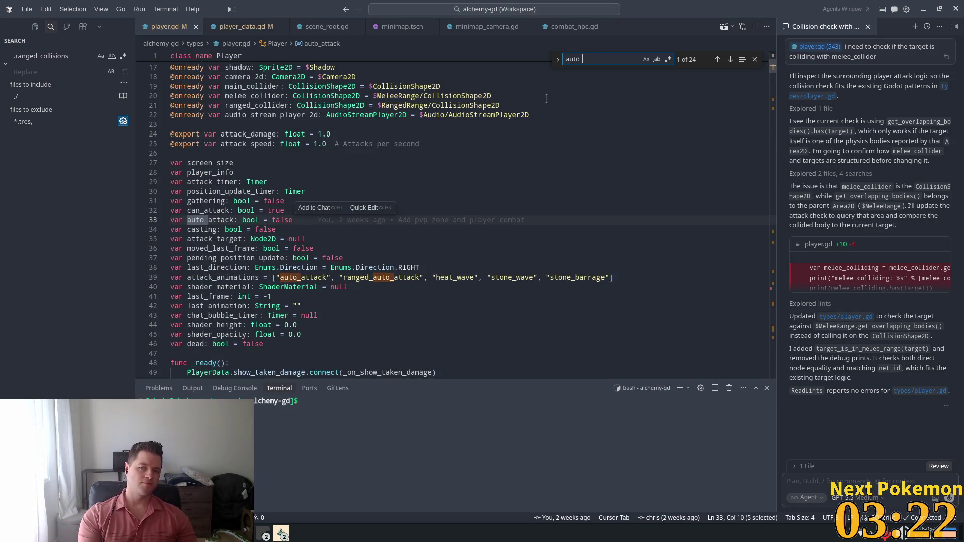
type("attack = true")
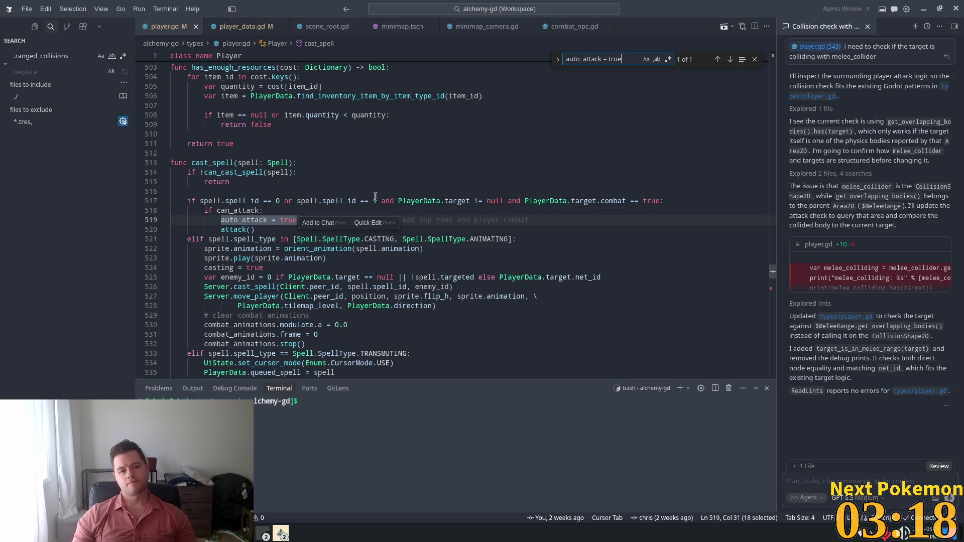
left_click(281, 201)
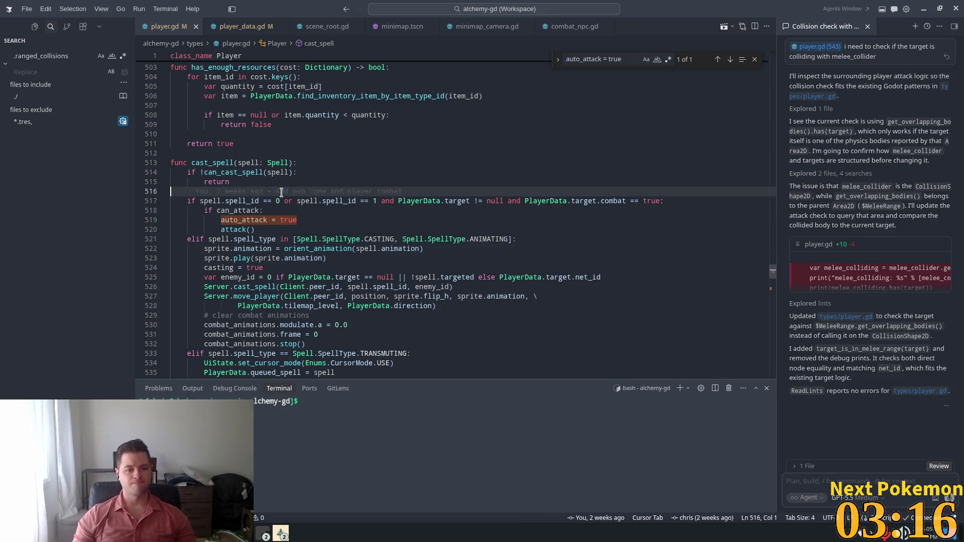
double_click(244, 219)
mouse_move(581, 204)
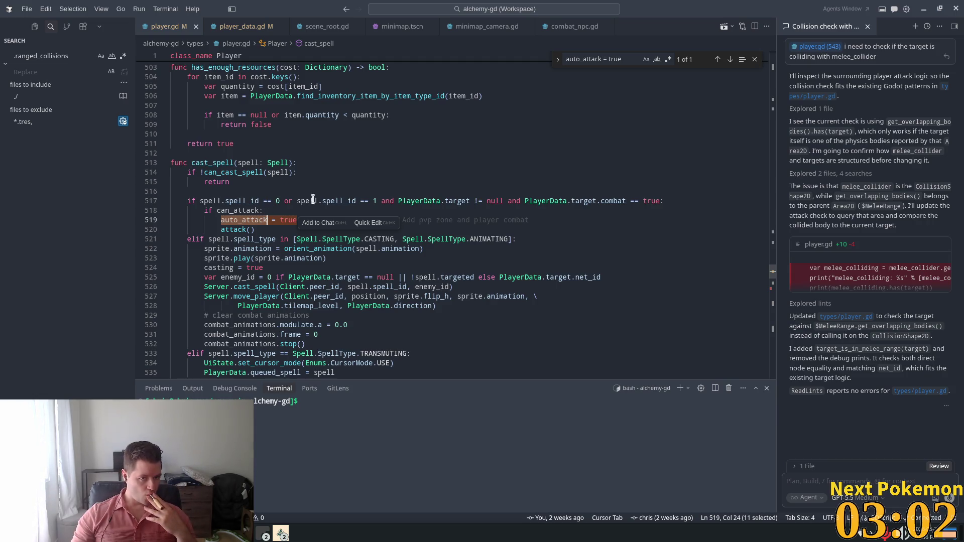
mouse_move(346, 199)
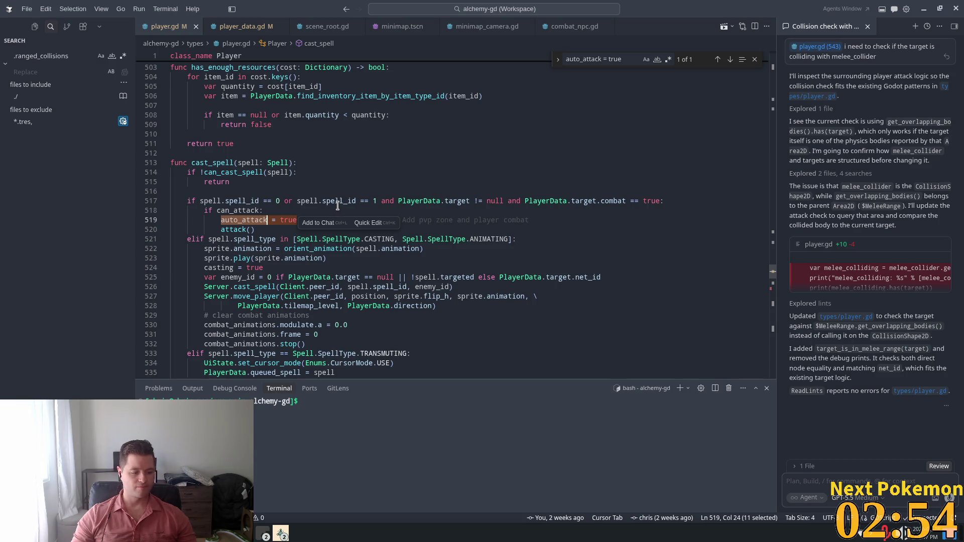
left_click(294, 201)
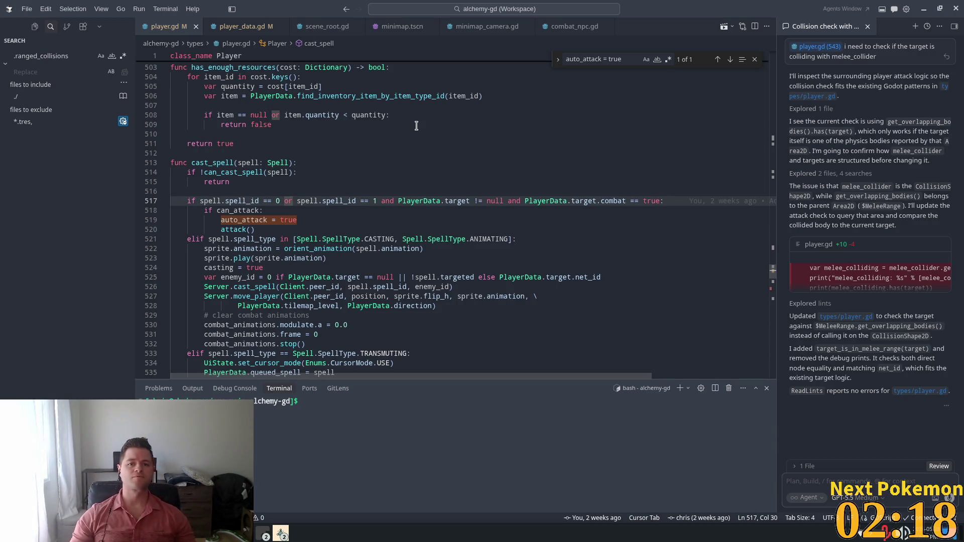
key("ctrl+backslash")
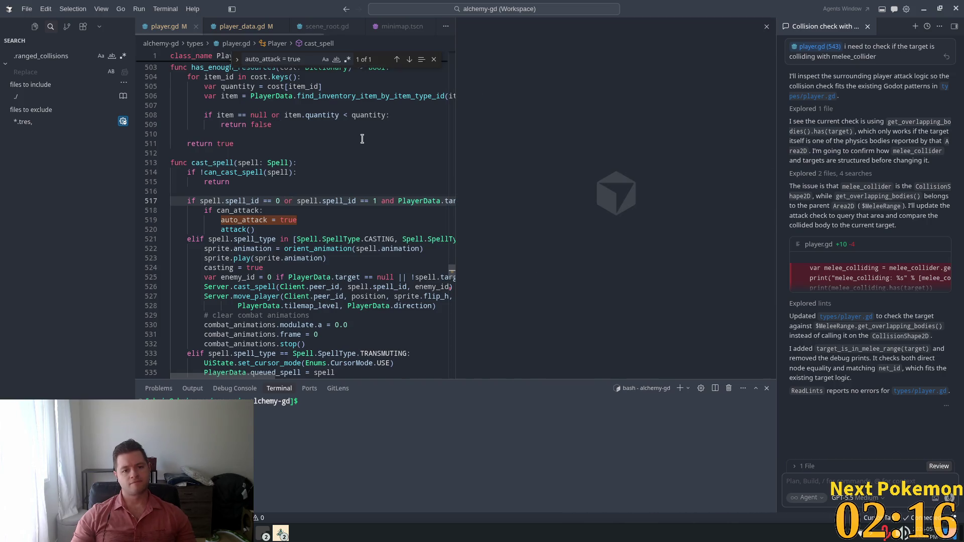
Step: Insert a blank line after auto_attack = true in cast_spell, above the attack() call
left_click(765, 26)
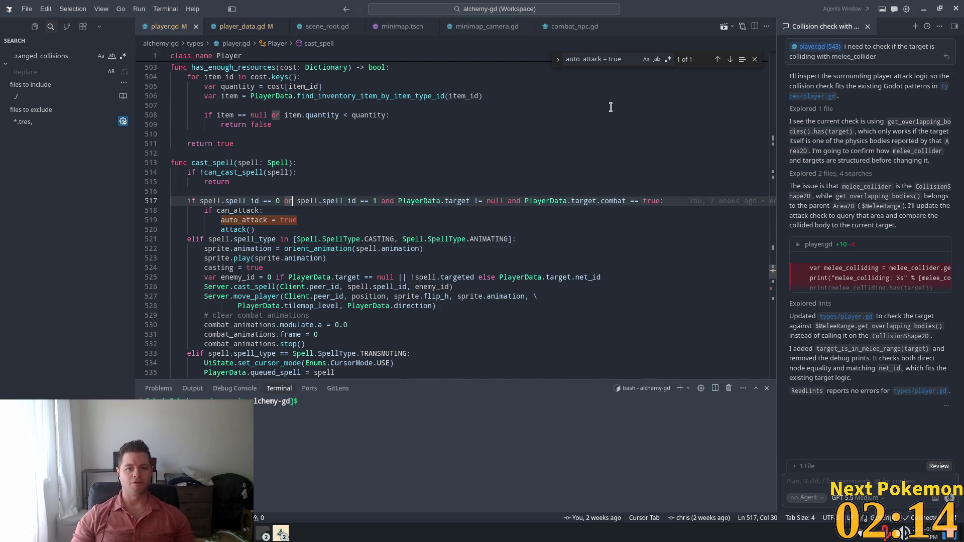
left_click(384, 162)
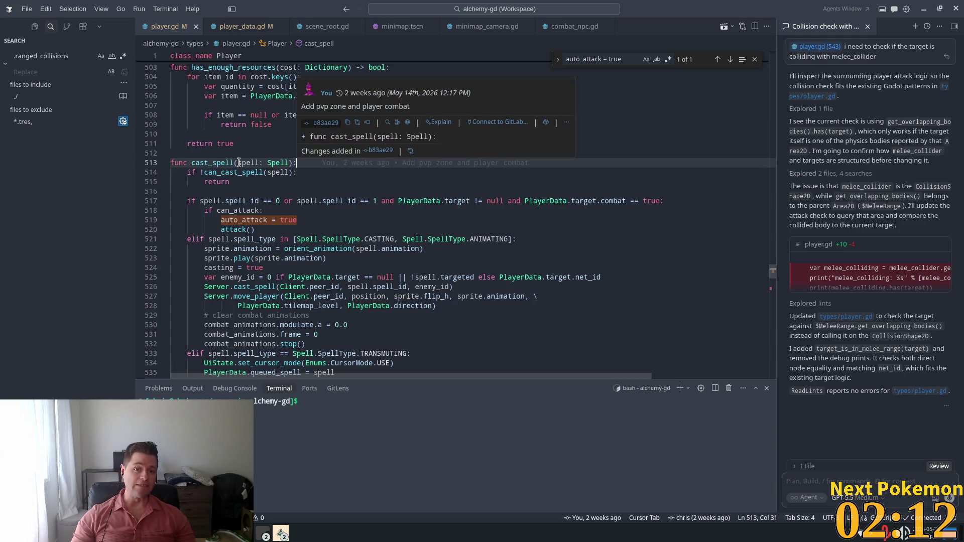
left_click(234, 173)
left_click(334, 208)
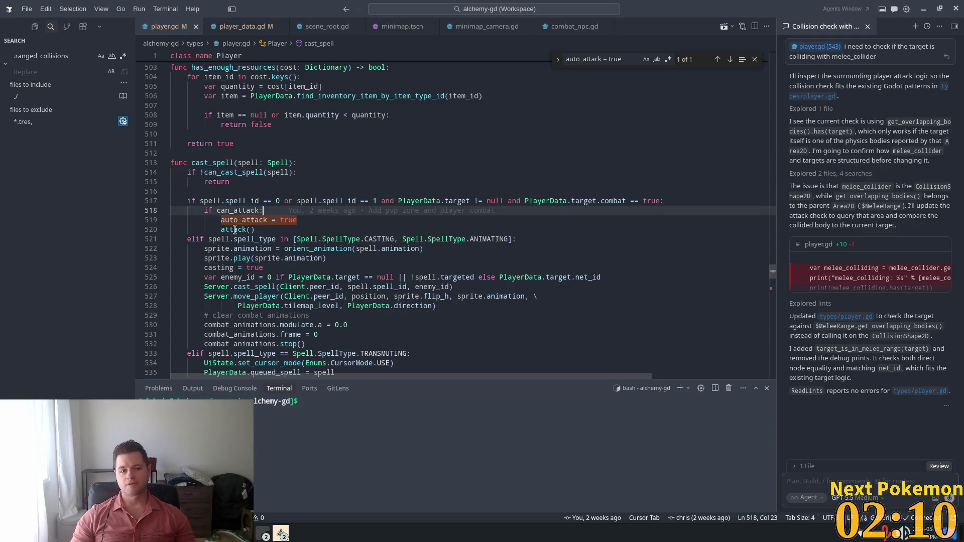
key("Down")
key("Down")
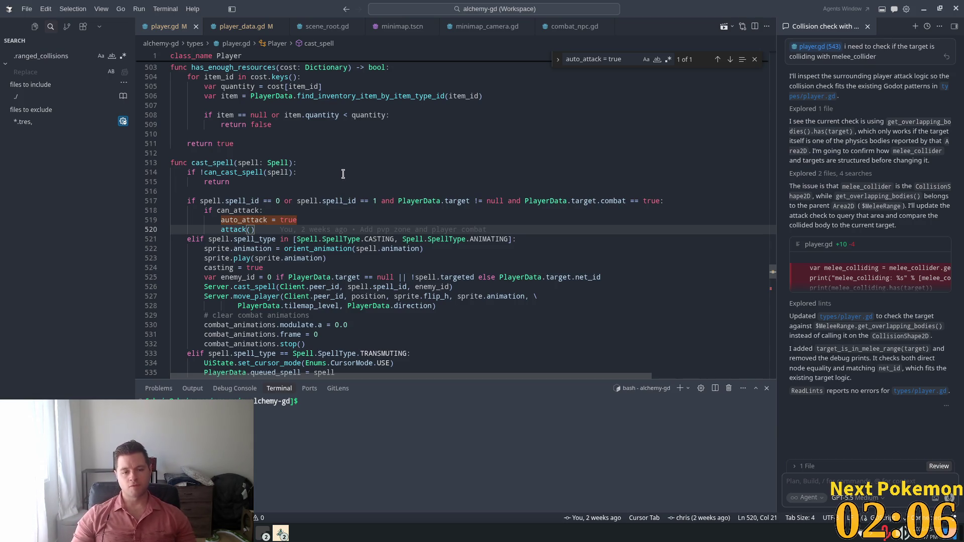
key("Up")
key("Up")
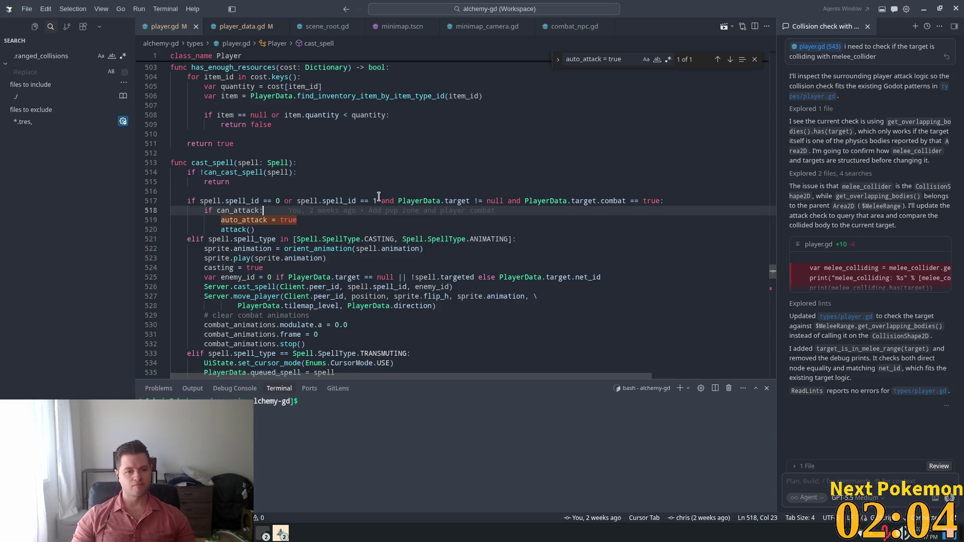
key("Down")
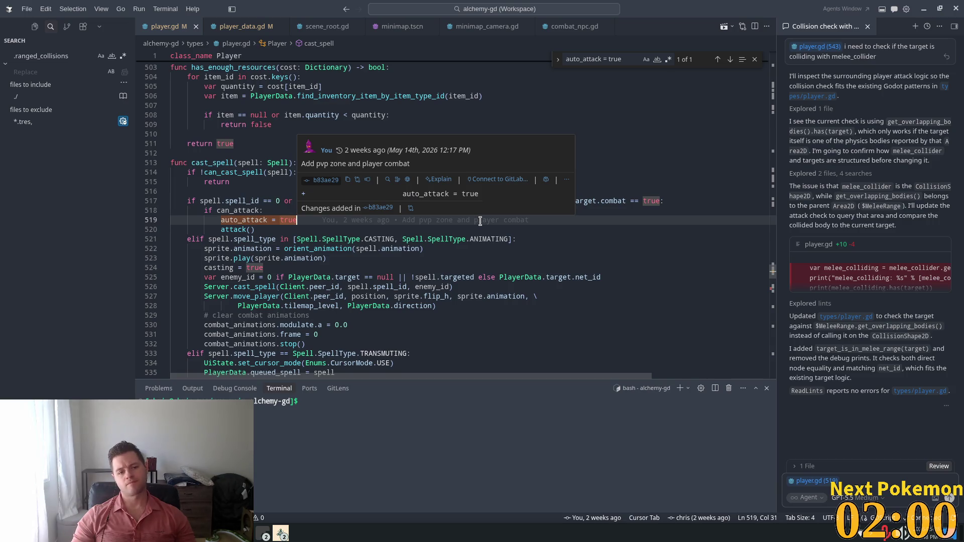
key("Return")
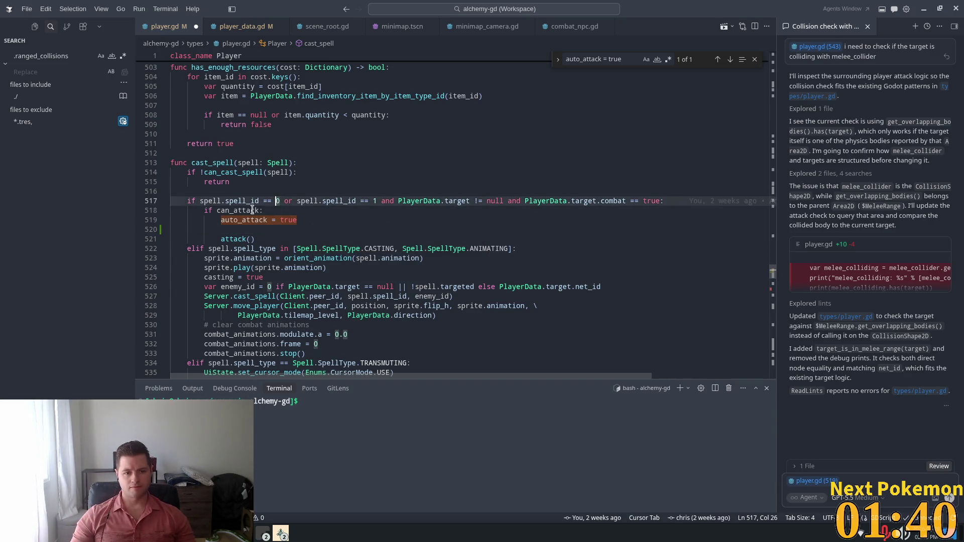
left_click(238, 223)
Step: Review the cast_spell header and its can_attack condition, then go to the empty line 520
left_click(283, 182)
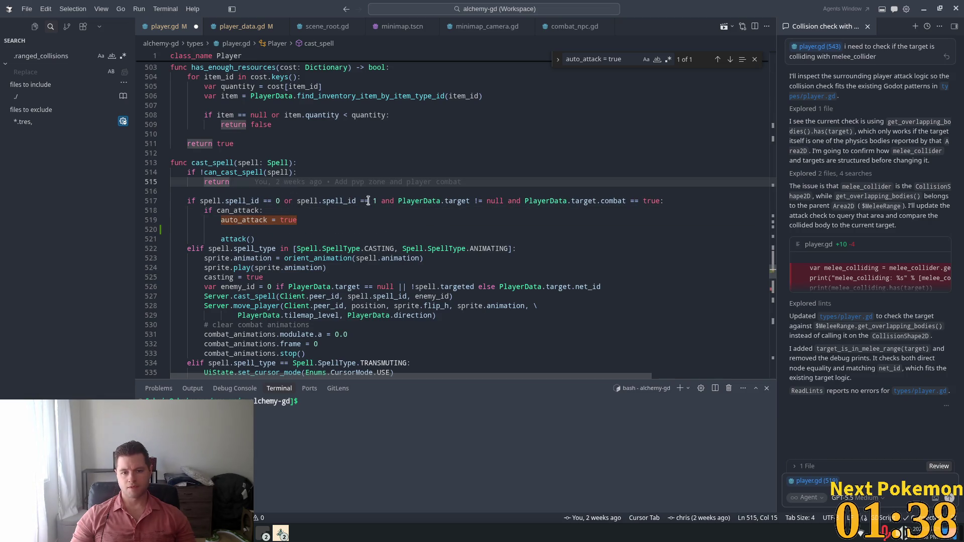
left_click(197, 161)
double_click(198, 162)
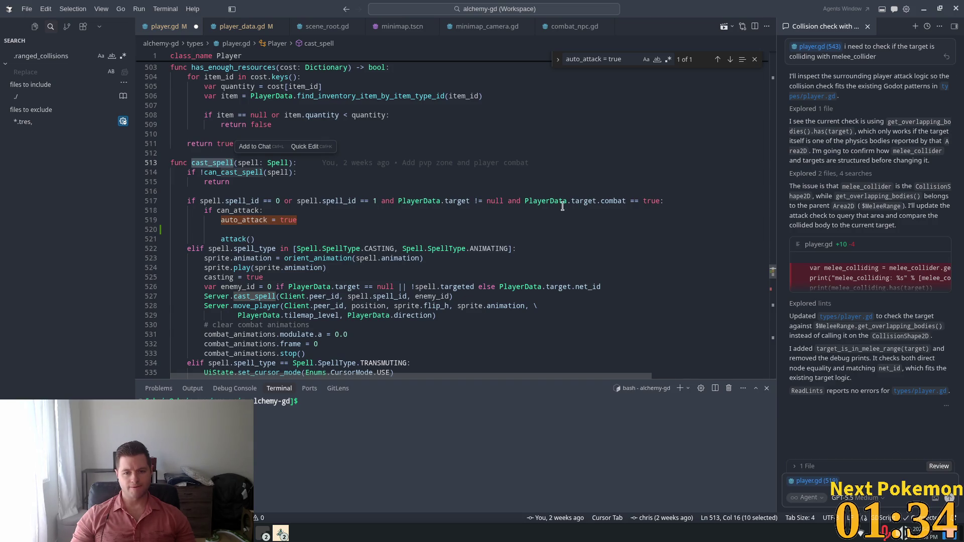
left_click(621, 201)
left_click(295, 211)
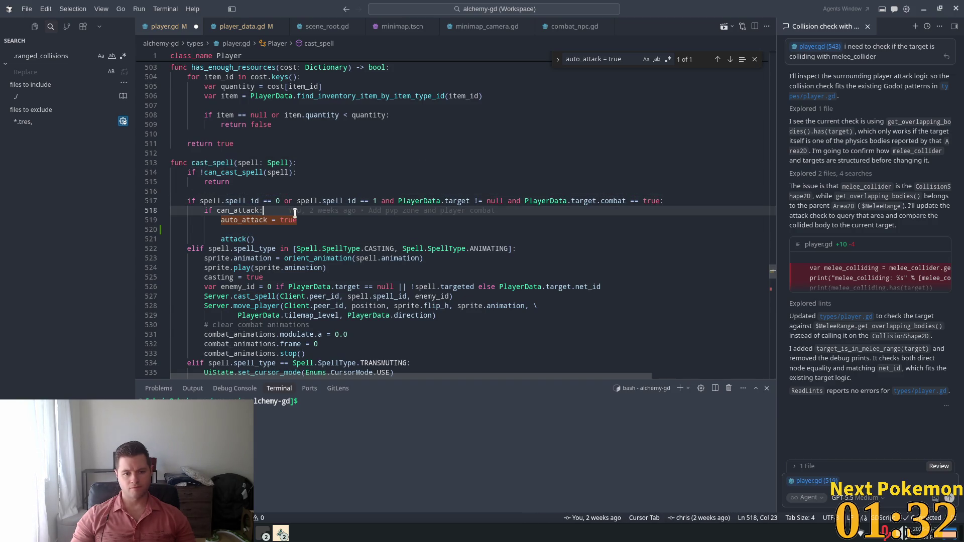
key("Up")
double_click(223, 210)
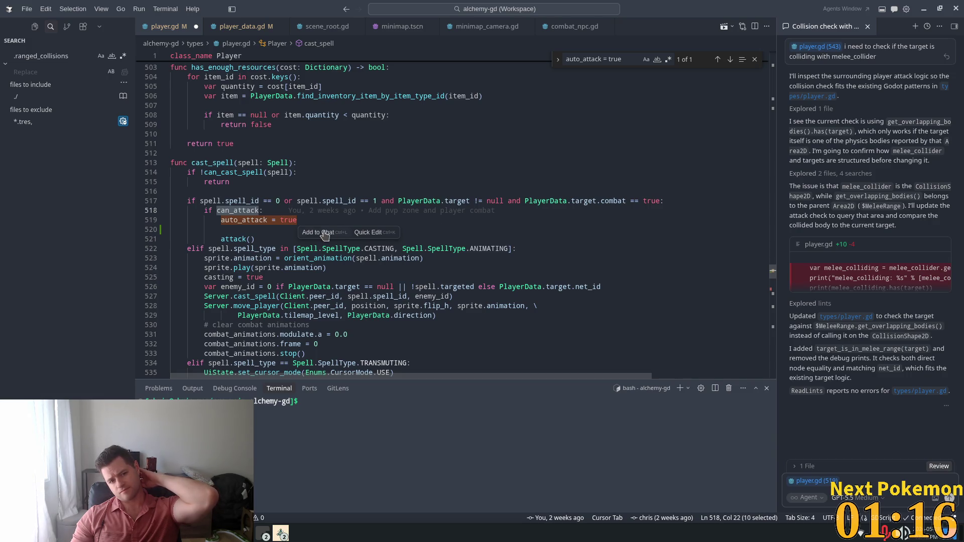
left_click(271, 230)
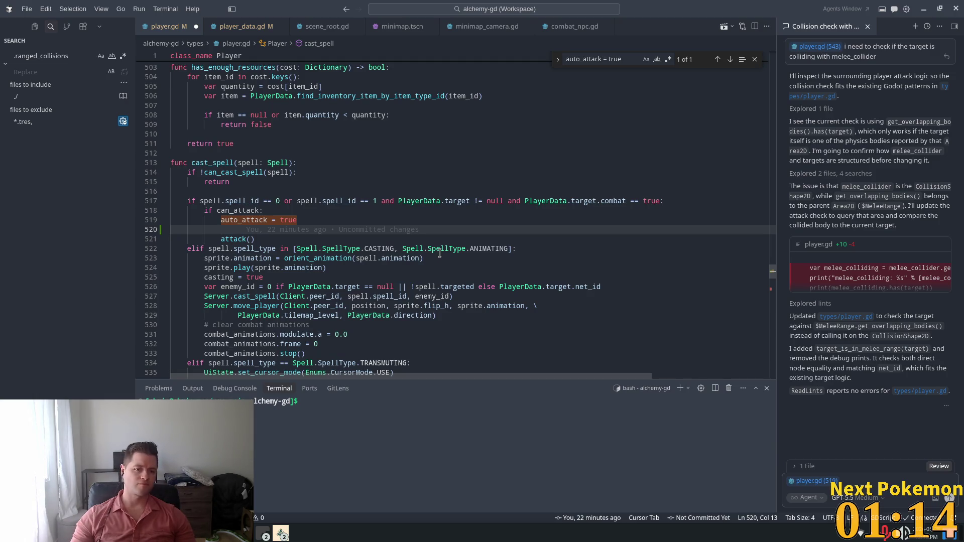
mouse_move(440, 252)
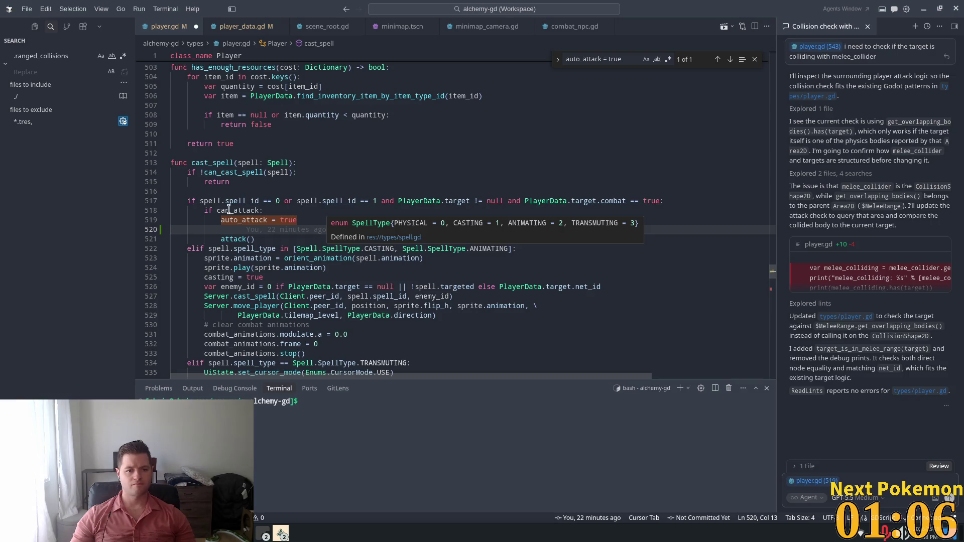
left_click(247, 237)
left_click(243, 226)
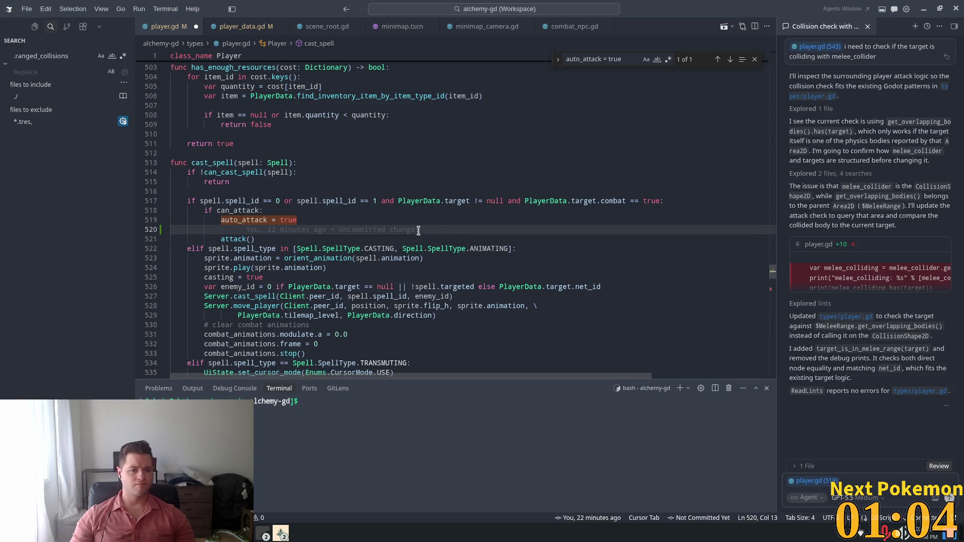
mouse_move(418, 230)
Step: Add PlayerData.toggle_spell(spell.spell_id) on line 520, right after auto_attack = true
type("Ppl")
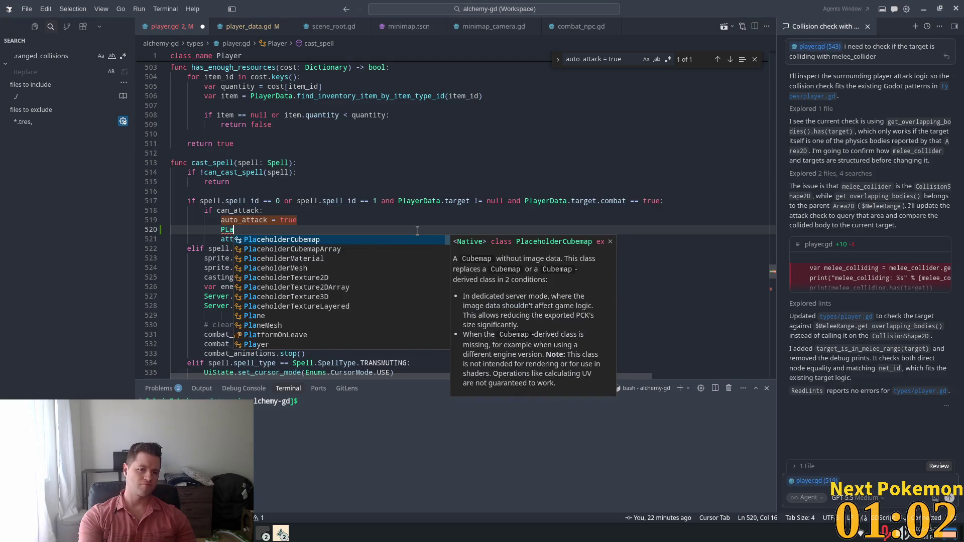
key("BackSpace")
key("BackSpace")
type("la")
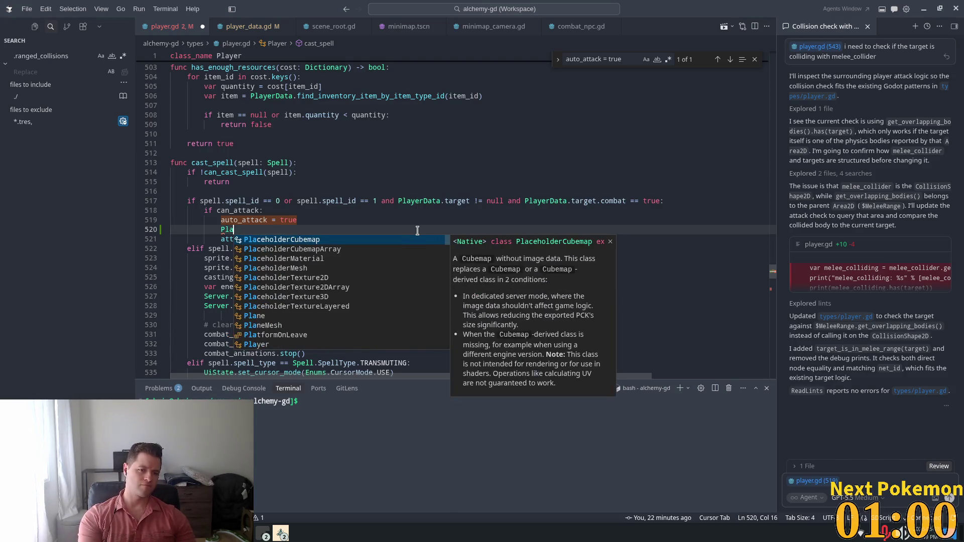
type("yerDat")
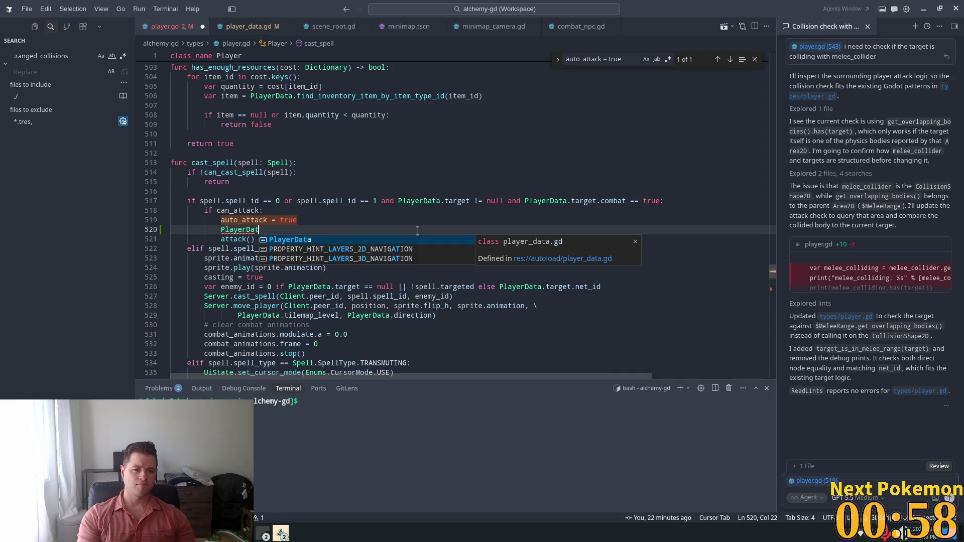
type("a.toggle_spell")
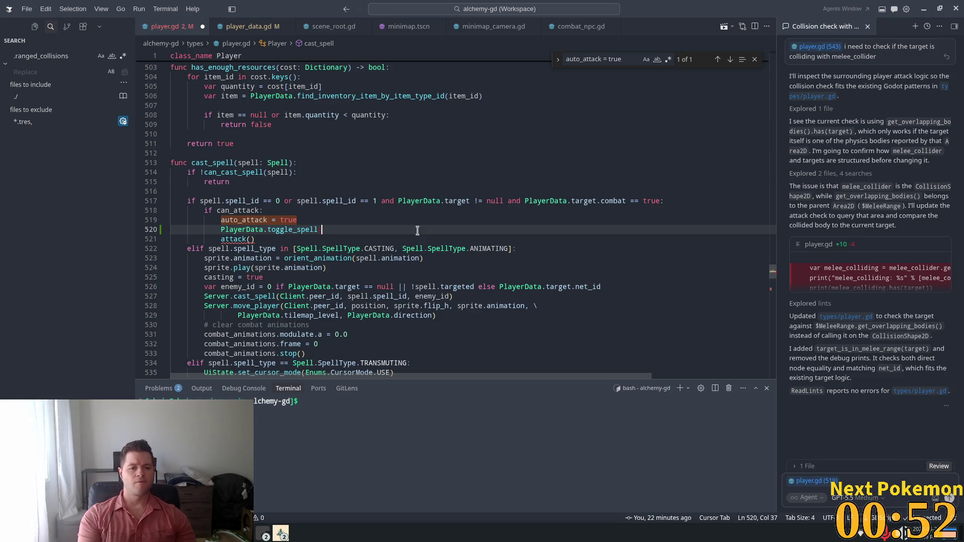
type("spel")
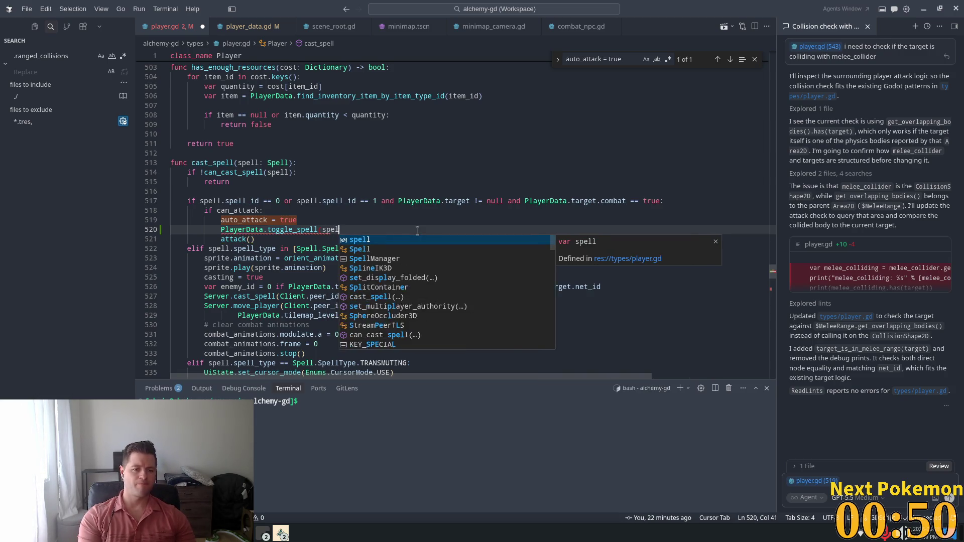
type("l.spell")
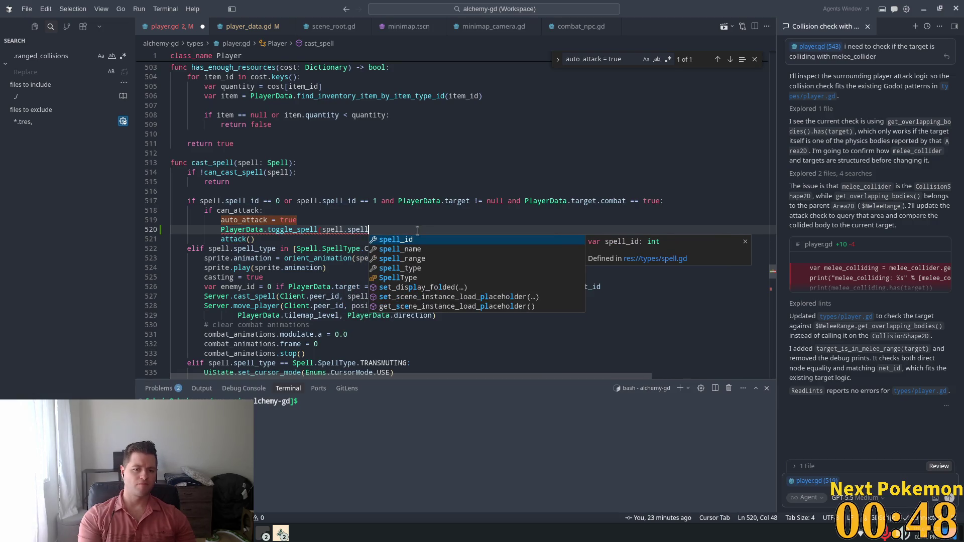
type("_id")
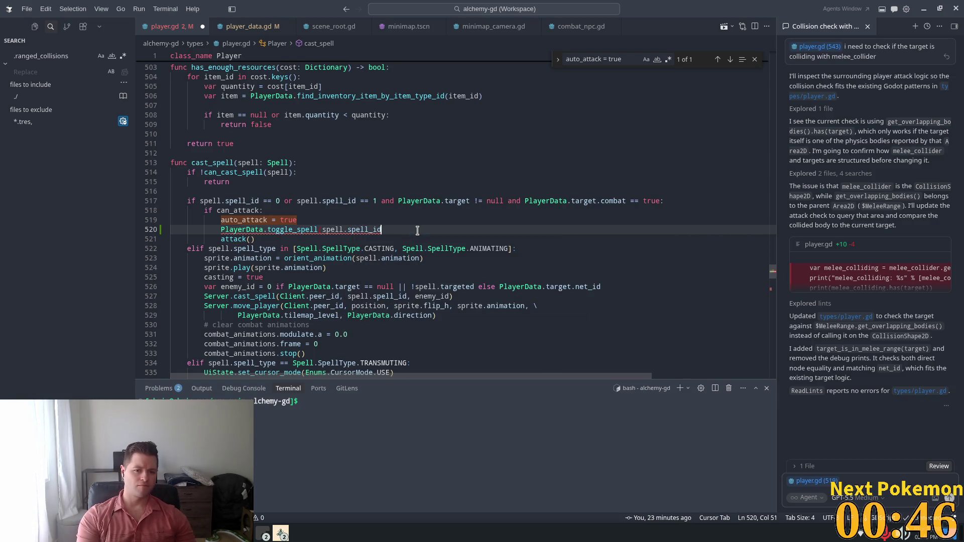
type("()")
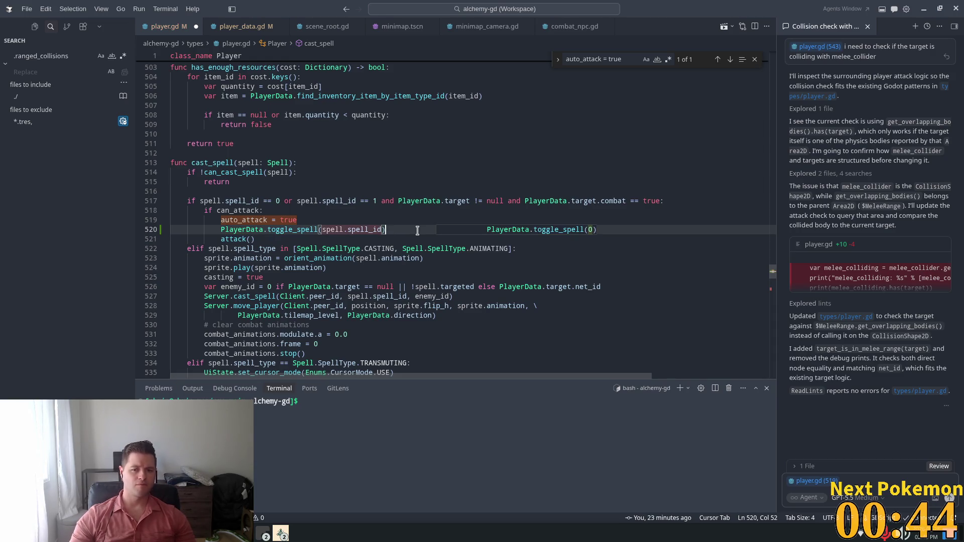
key("Up")
key("Up")
key("Up")
key("Down")
key("Down")
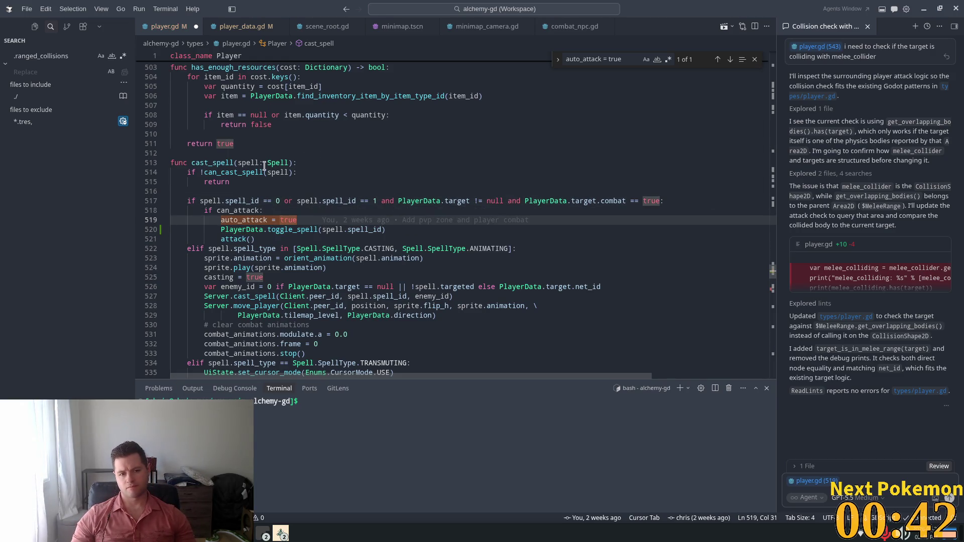
left_click(284, 193)
key("Down")
key("Down")
key("Down")
key("End")
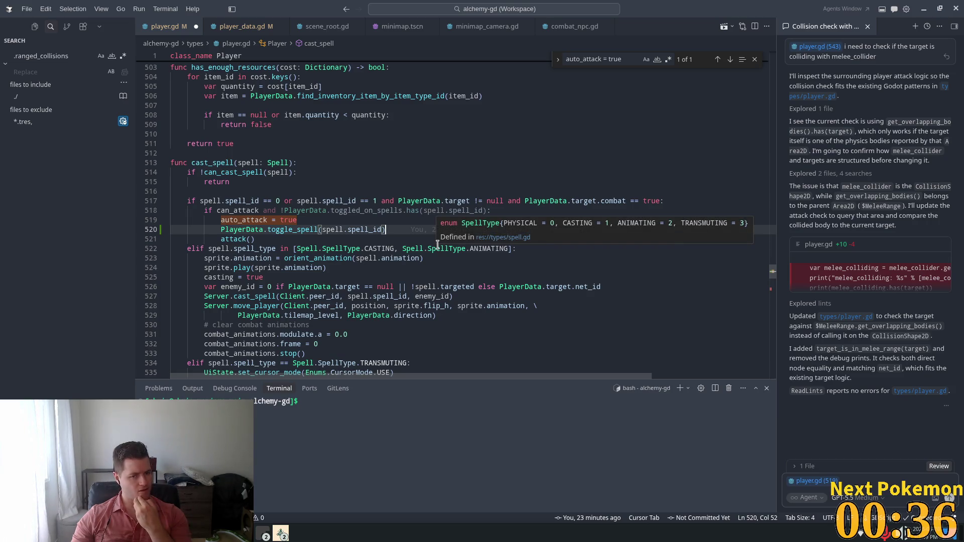
Step: Reject the suggested toggled_on_spells condition on the can_attack line and save player.gd
key("Tab")
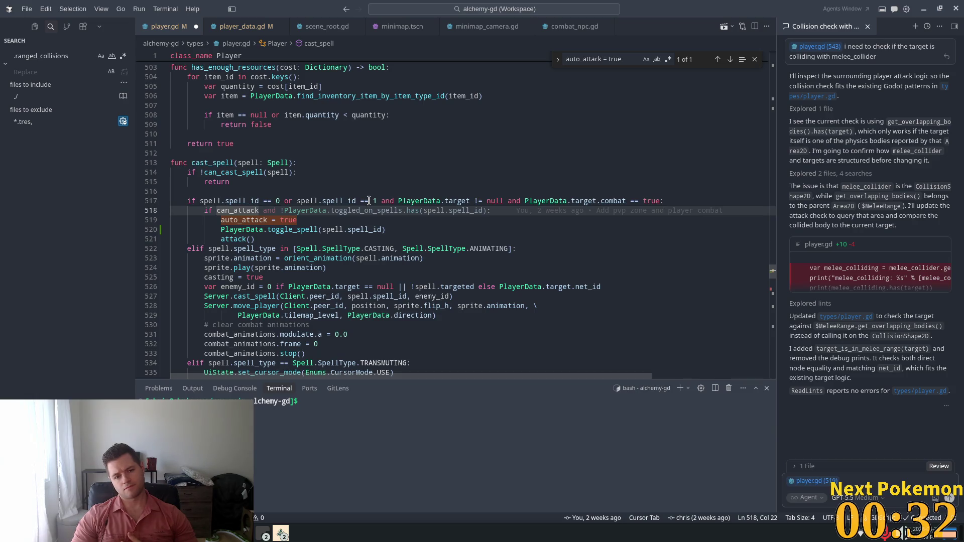
key("Tab")
key("Tab")
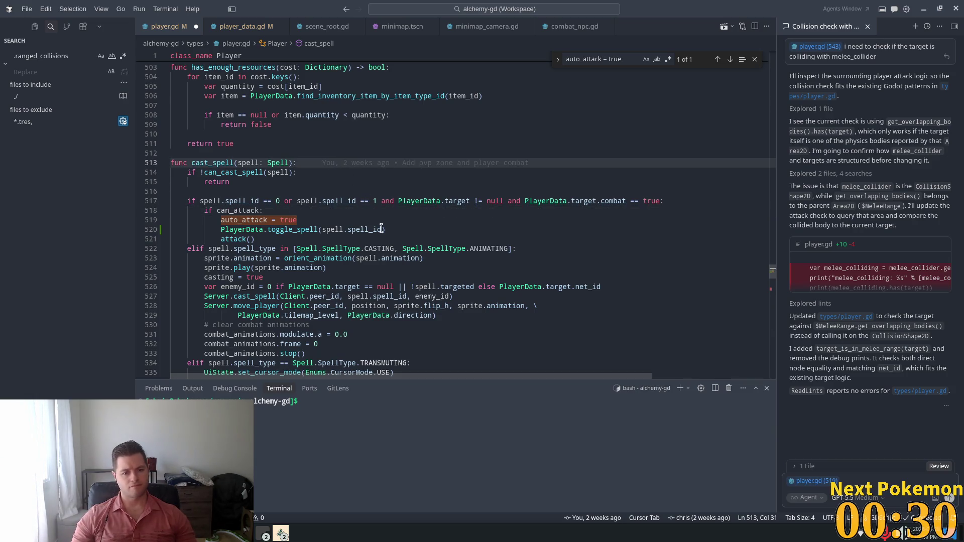
key("ctrl+s")
key("Up")
key("Up")
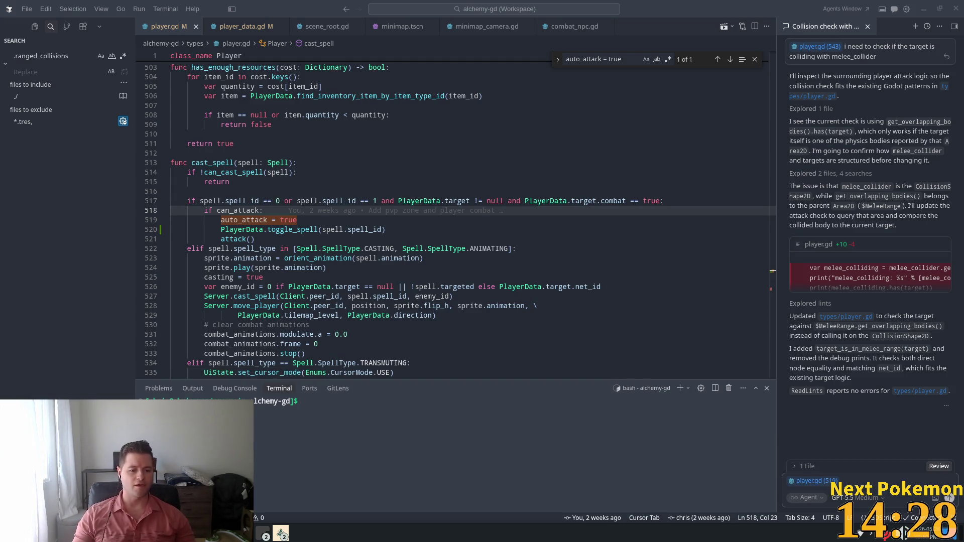
Step: In the Pokémon game, open the details card of the level 20 Pansear with IV 16
left_click(272, 493)
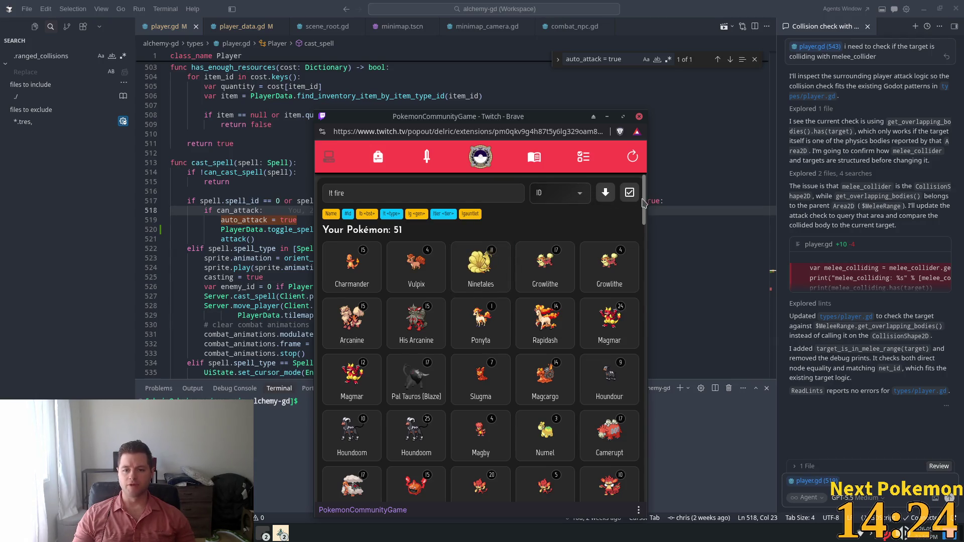
left_click_drag(645, 202, 644, 346)
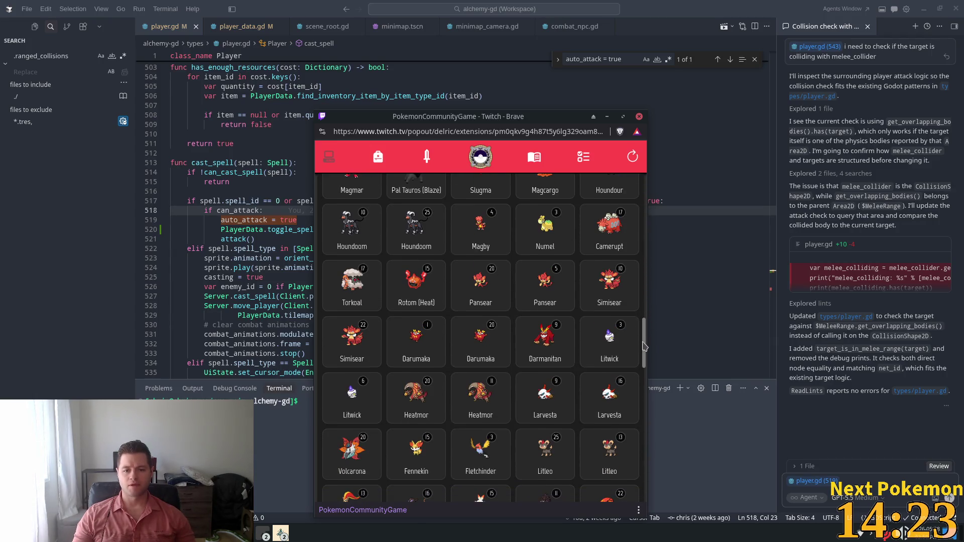
left_click(616, 307)
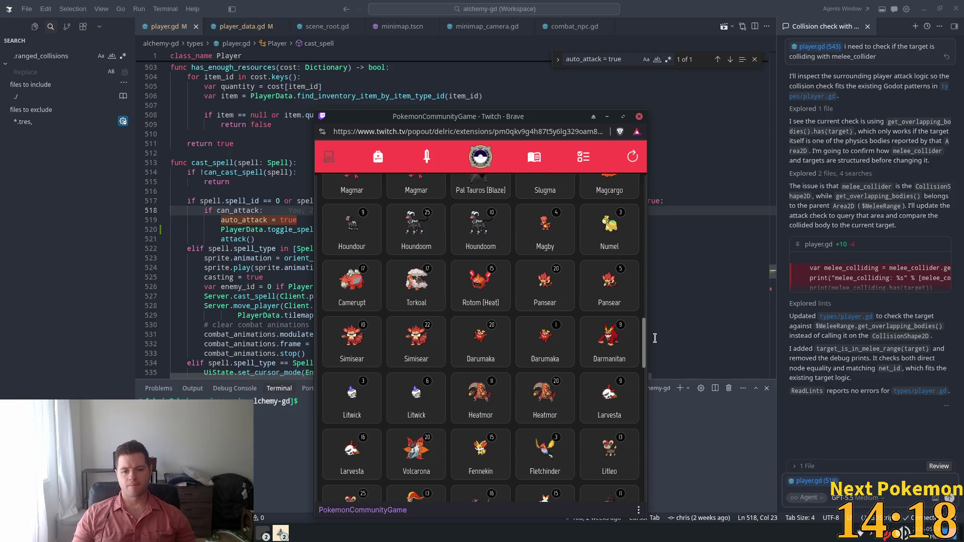
left_click(574, 307)
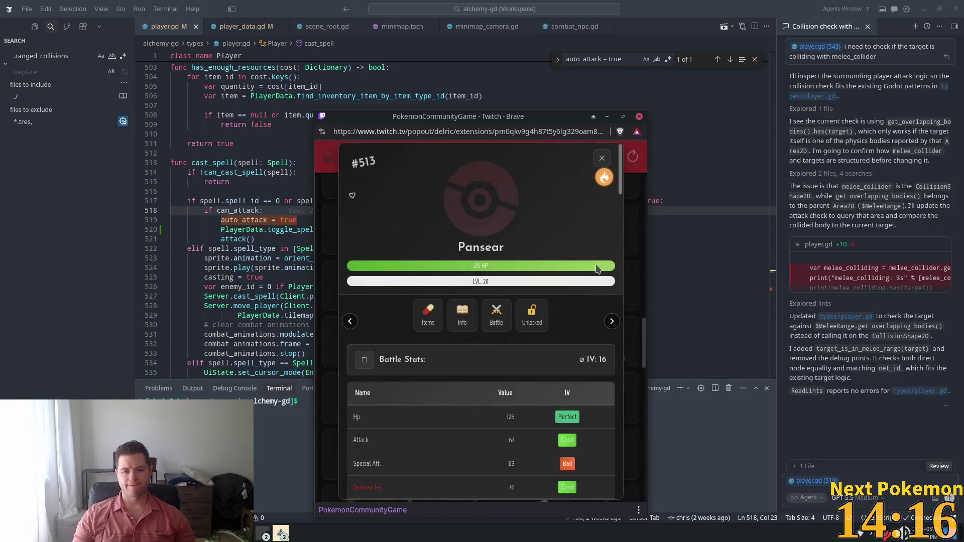
left_click(602, 159)
left_click(582, 165)
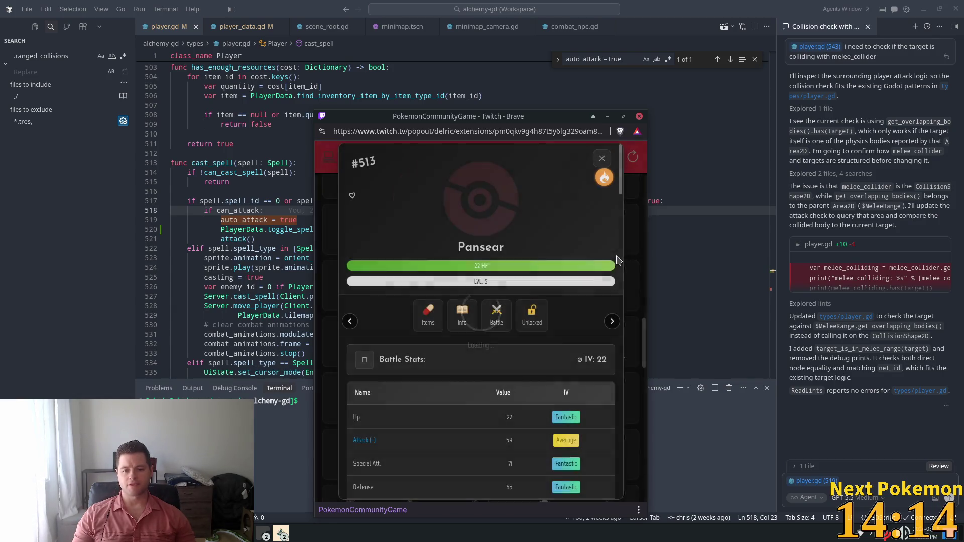
left_click(602, 158)
left_click(535, 409)
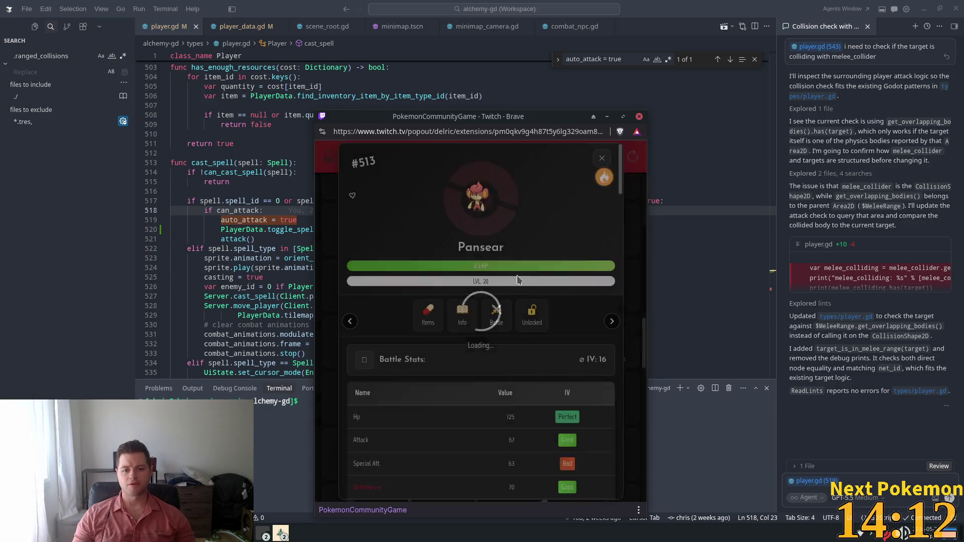
Step: Wondertrade the Pansear away, dismiss the new Tympole dex entry, and bring up the missions list
scroll(501, 376, "down", 6)
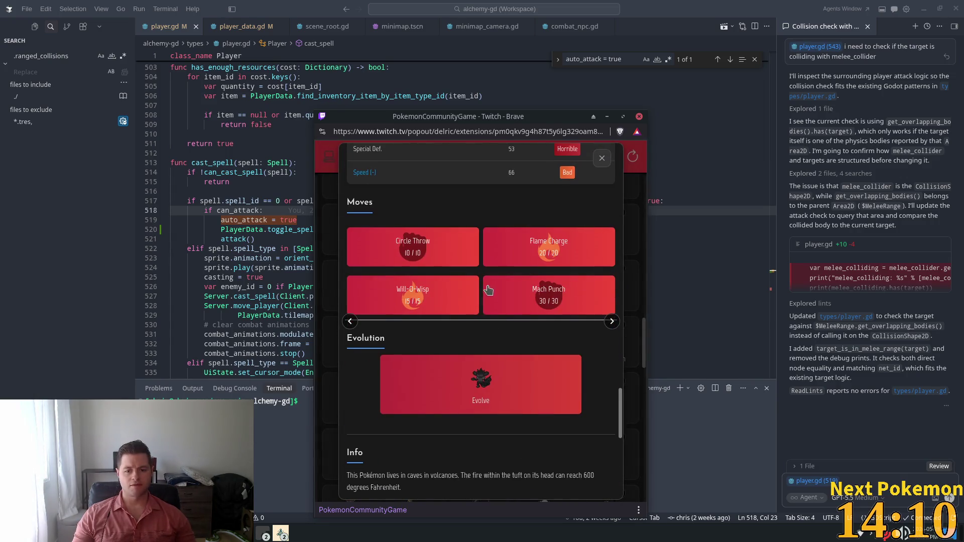
scroll(488, 348, "down", 3)
left_click(499, 481)
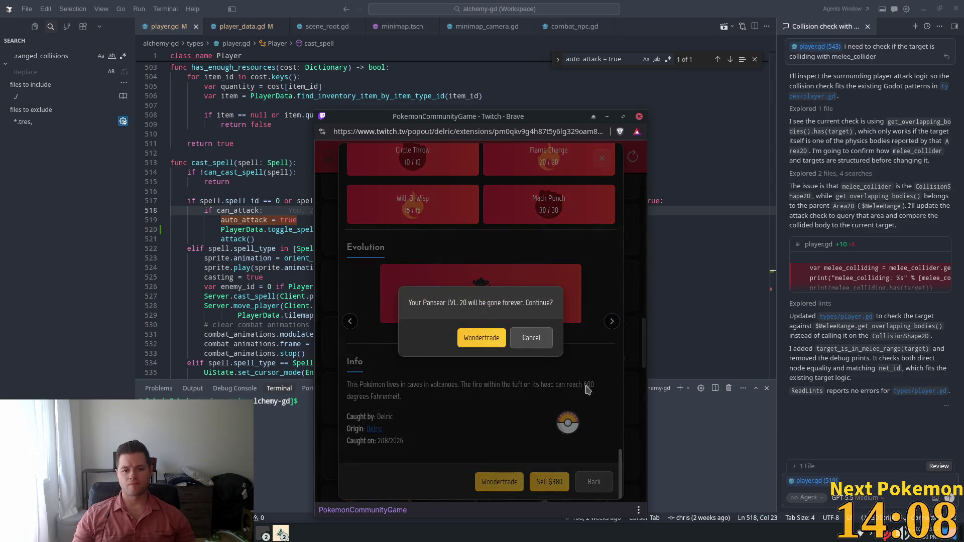
left_click(487, 338)
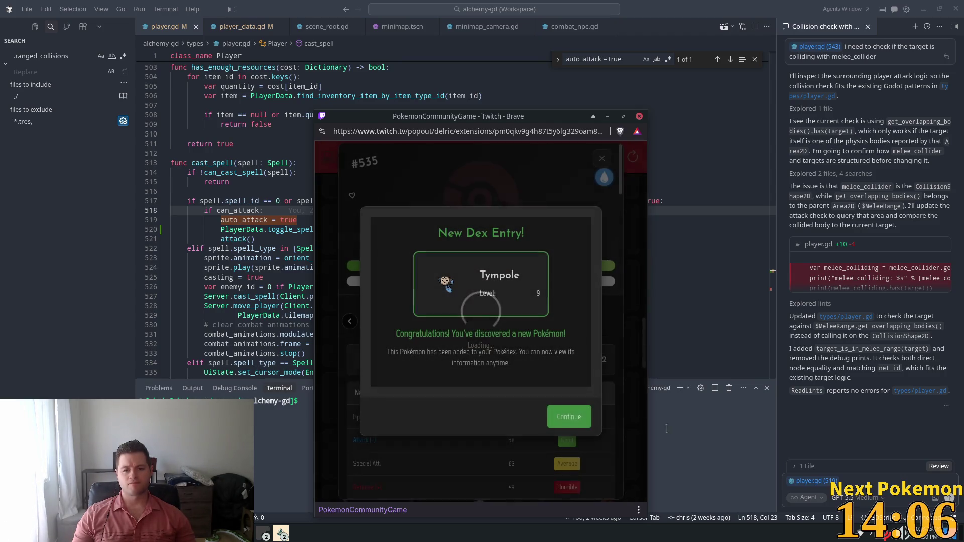
left_click(570, 417)
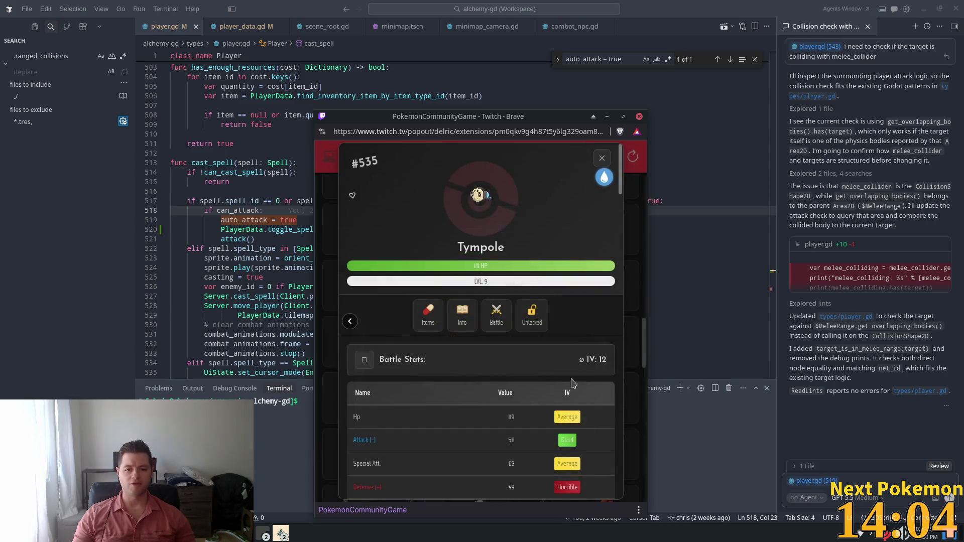
left_click(602, 157)
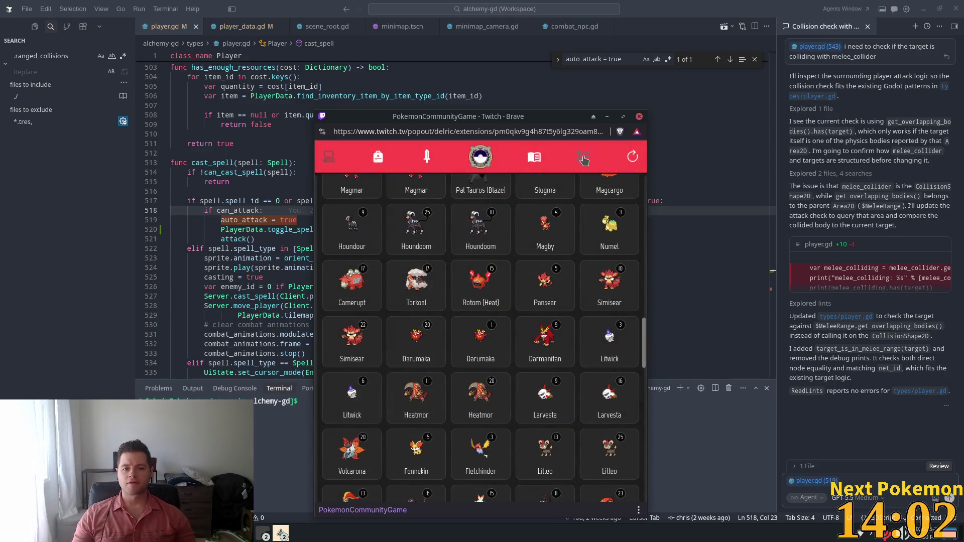
left_click(583, 156)
Step: Check the Cramorant (Gorging) mission reward, scroll the missions list, and return to player.gd
scroll(467, 306, "down", 5)
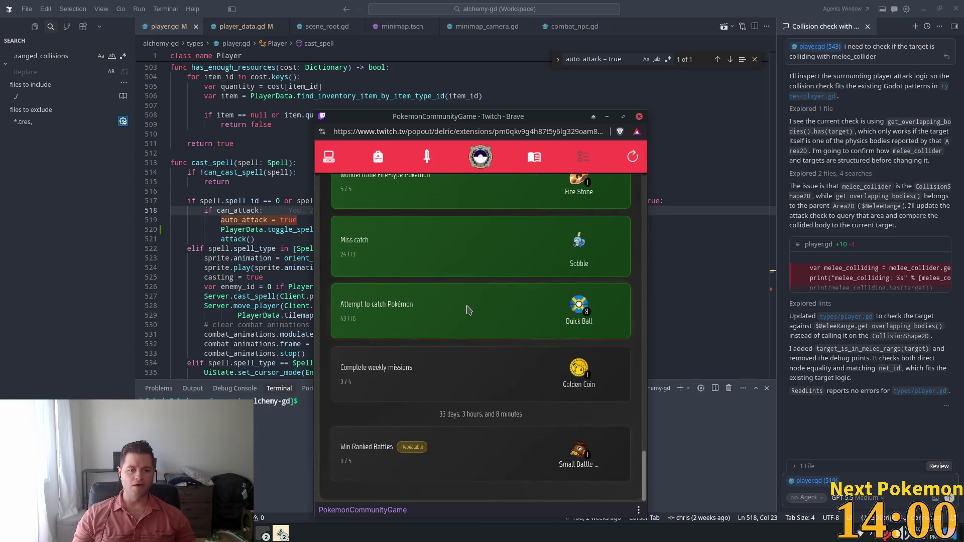
scroll(466, 309, "up", 5)
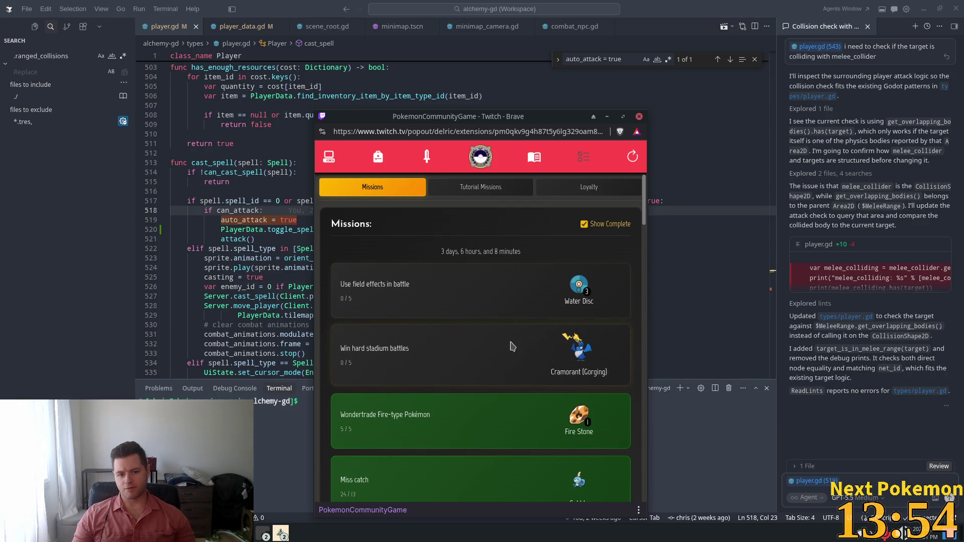
left_click(549, 352)
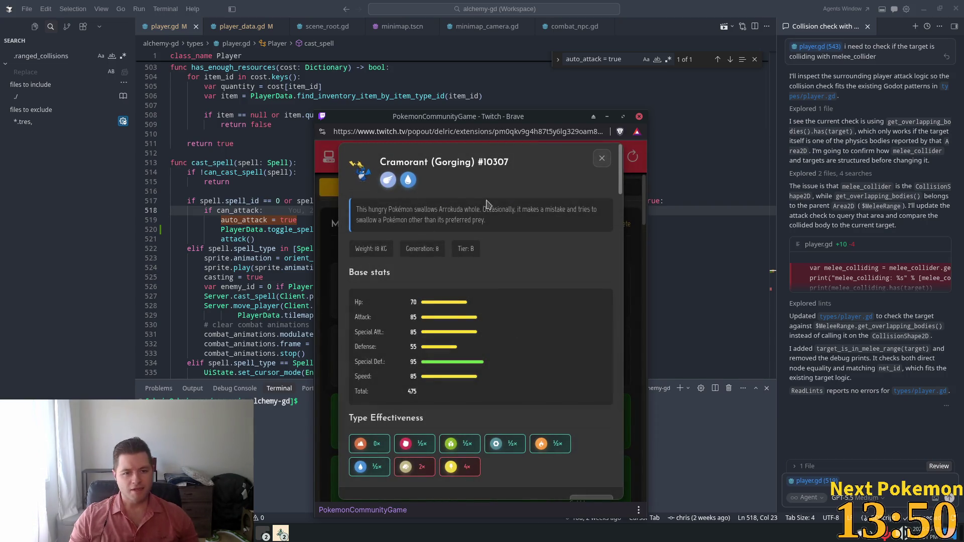
left_click(600, 160)
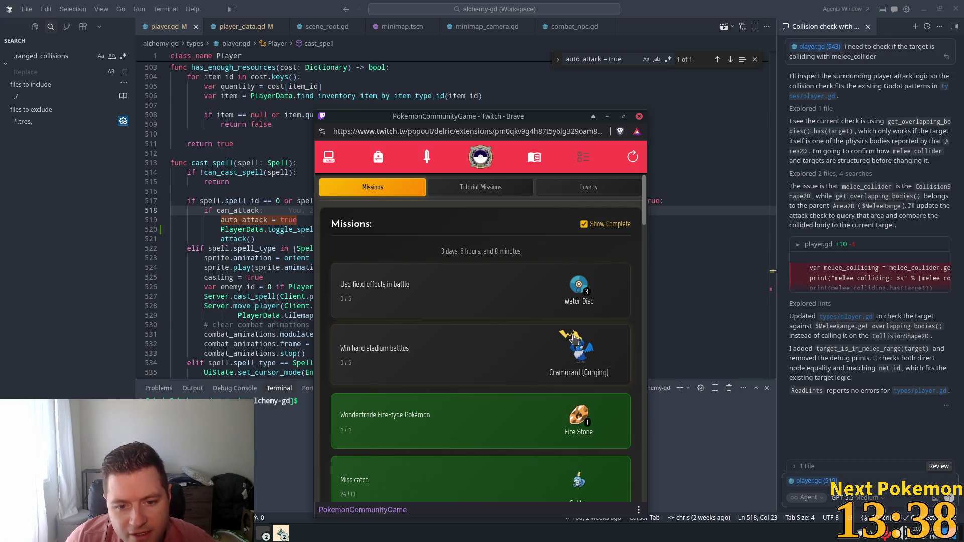
scroll(574, 339, "down", 4)
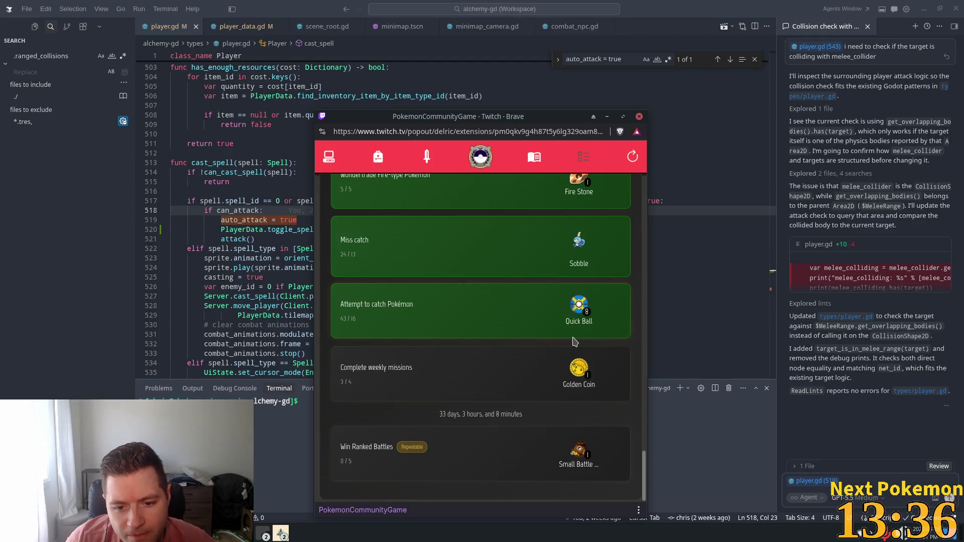
scroll(574, 341, "up", 4)
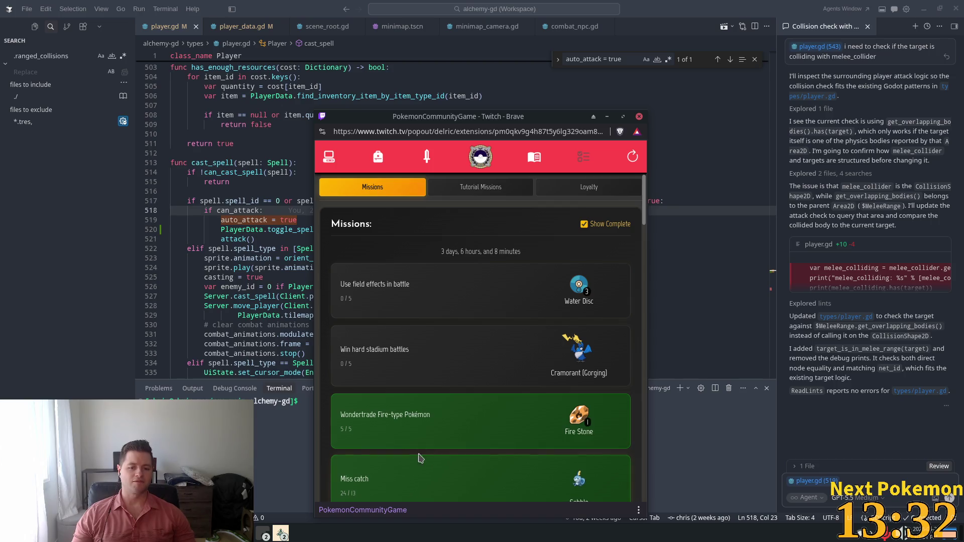
scroll(476, 446, "down", 5)
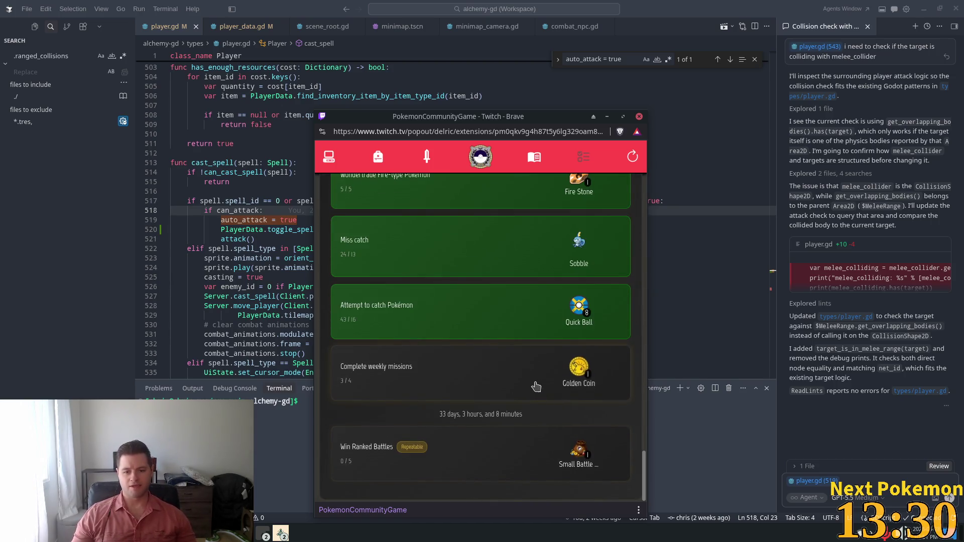
scroll(534, 387, "up", 5)
left_click(216, 239)
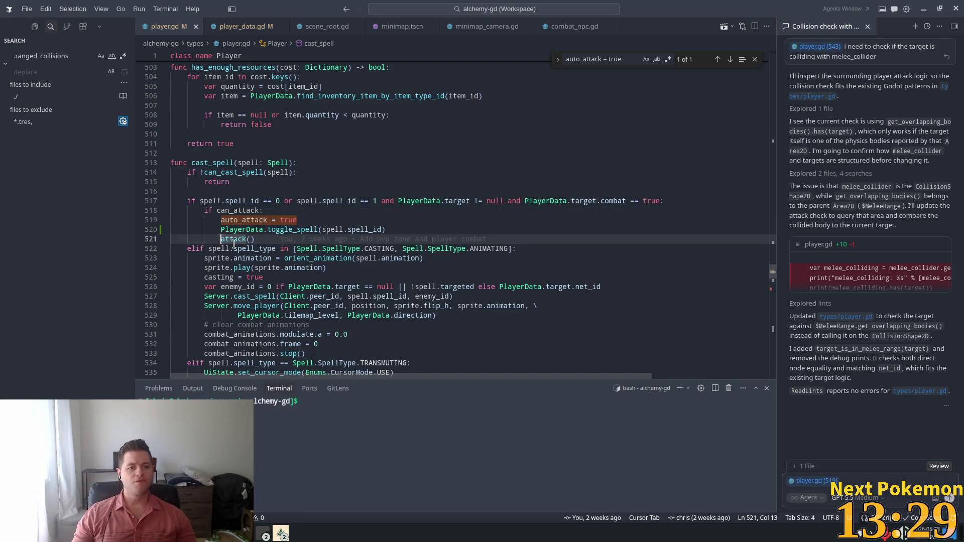
Step: Insert an empty line 522 after attack(), before the following elif branch
left_click(343, 230)
key("Up")
key("Down")
key("Down")
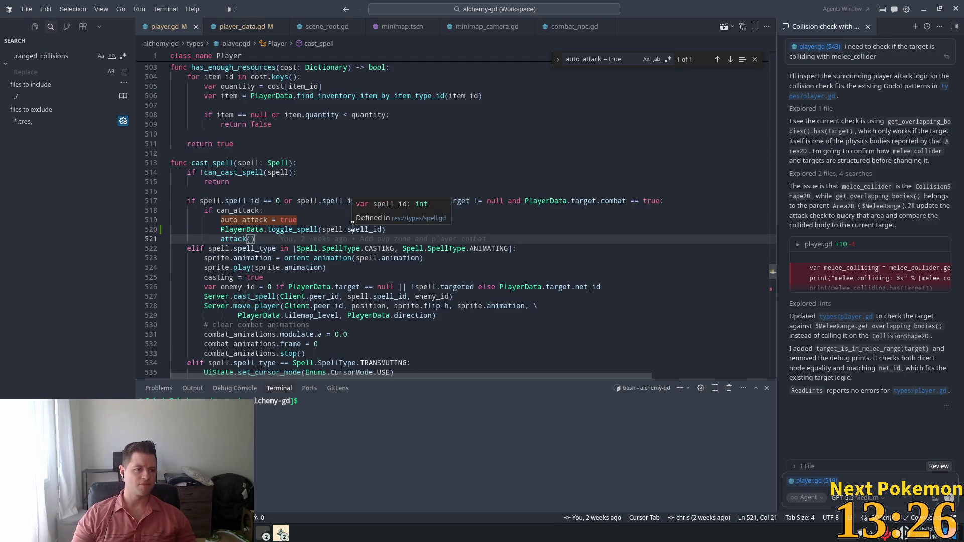
key("Return")
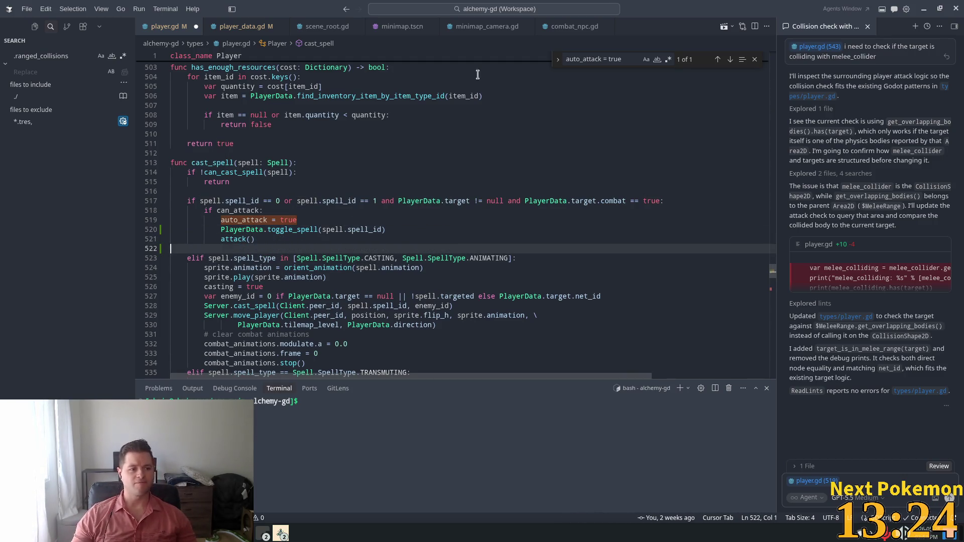
left_click(355, 183)
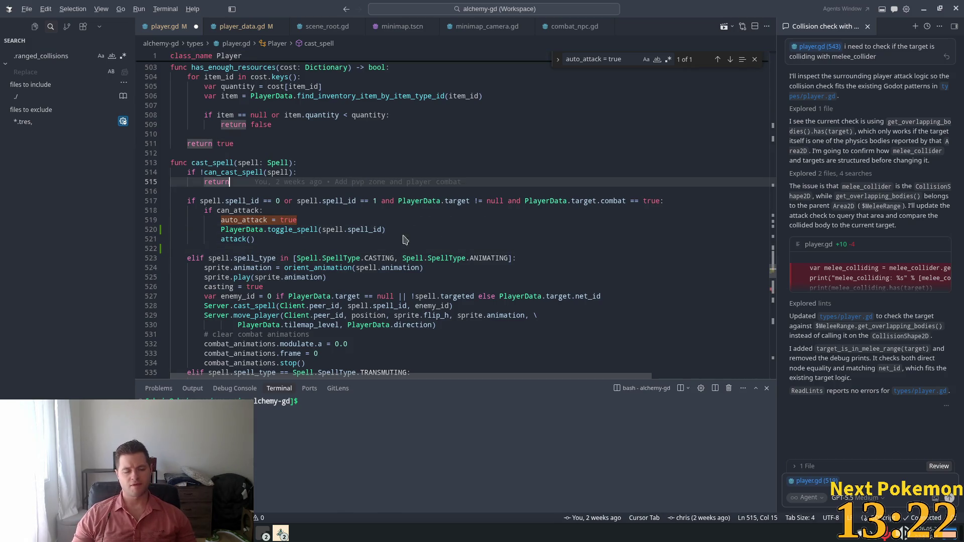
key("alt+Tab")
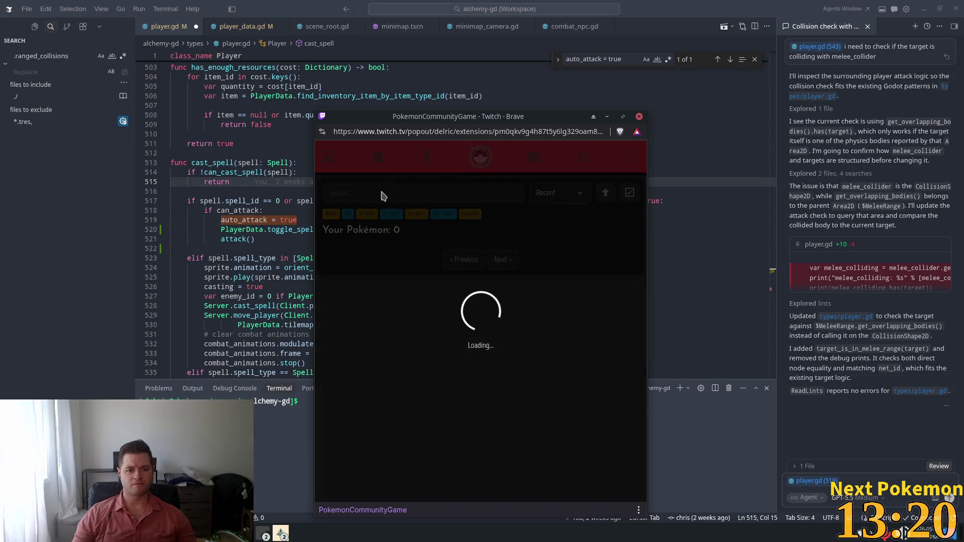
Step: Search for Golem, view its stats card, then clear the search
type("golem")
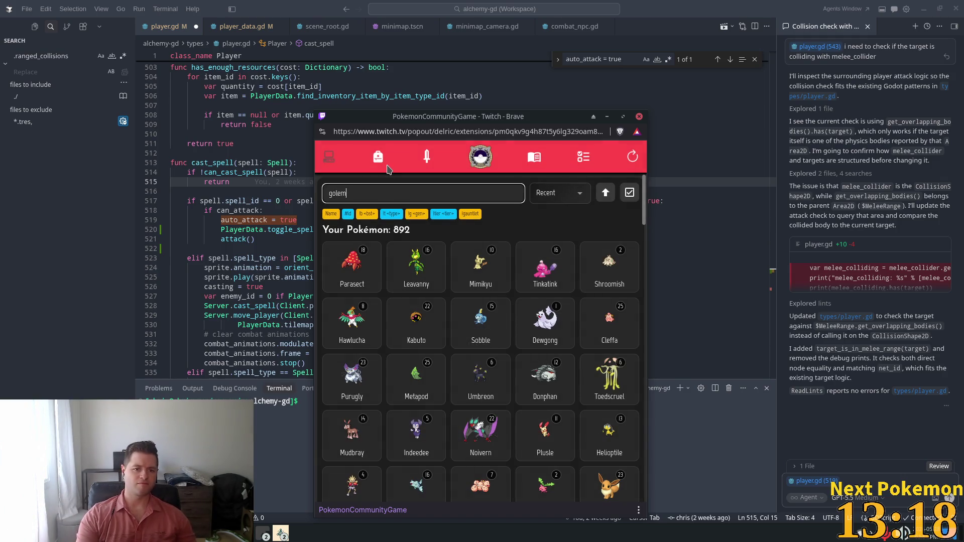
left_click(359, 260)
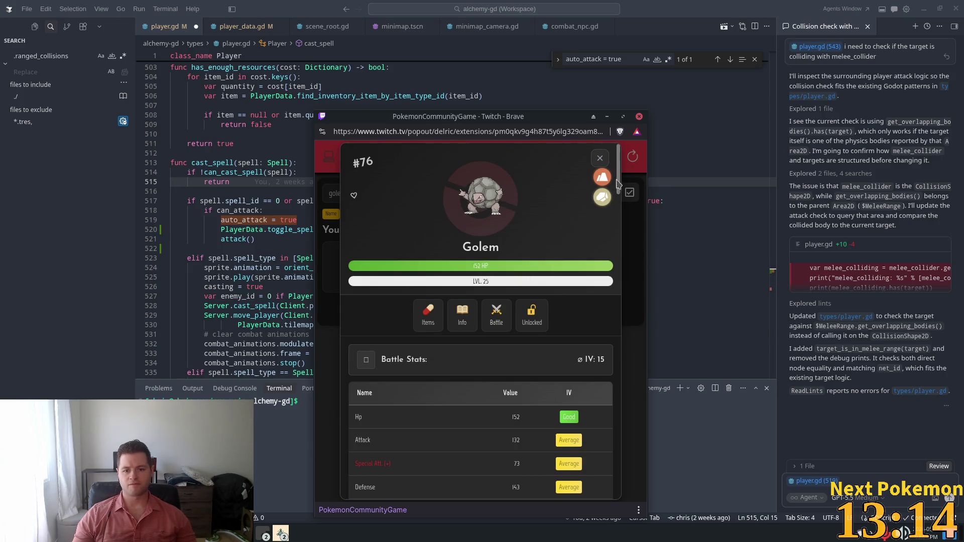
left_click(601, 159)
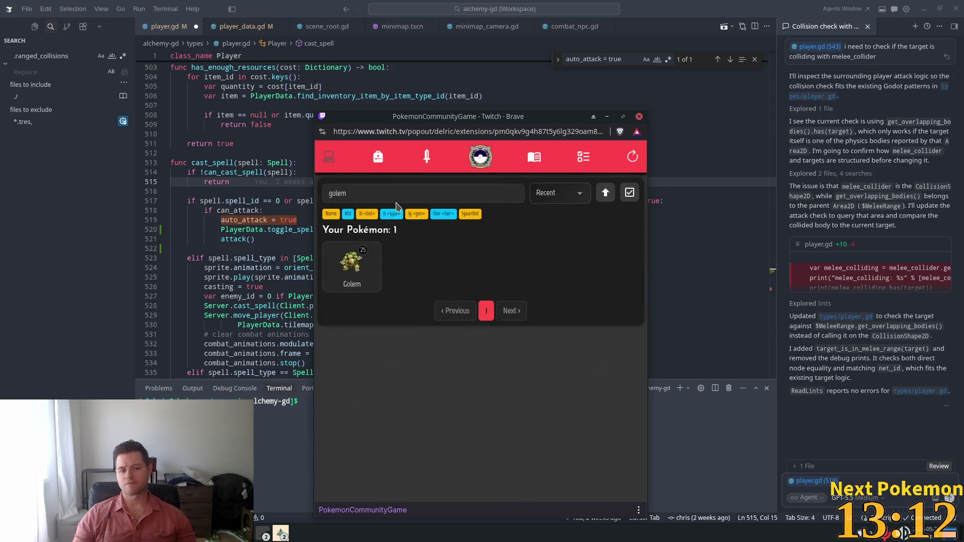
double_click(377, 192)
key("BackSpace")
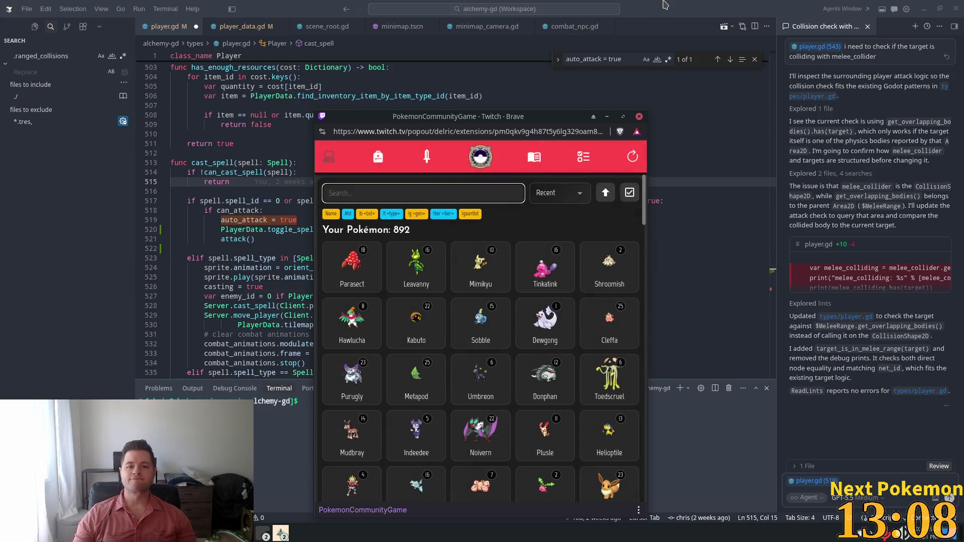
Step: View the Mimikyu and Tinkatink stat cards, then hide the Pokémon popout
left_click(583, 226)
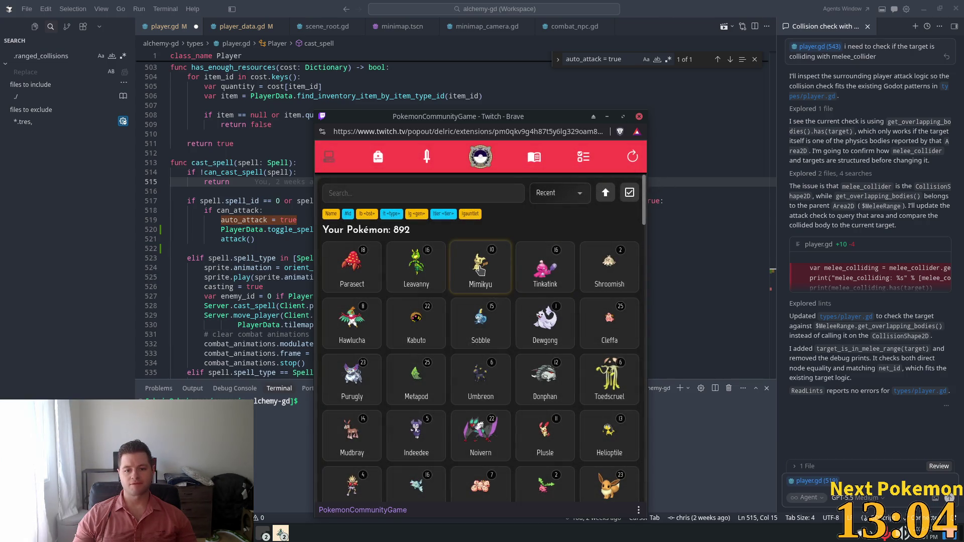
left_click(479, 270)
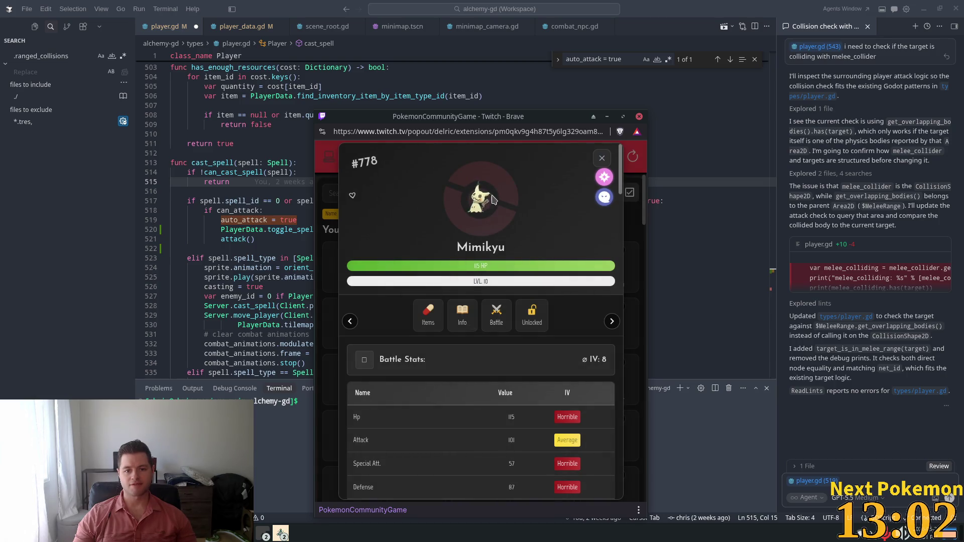
left_click(602, 159)
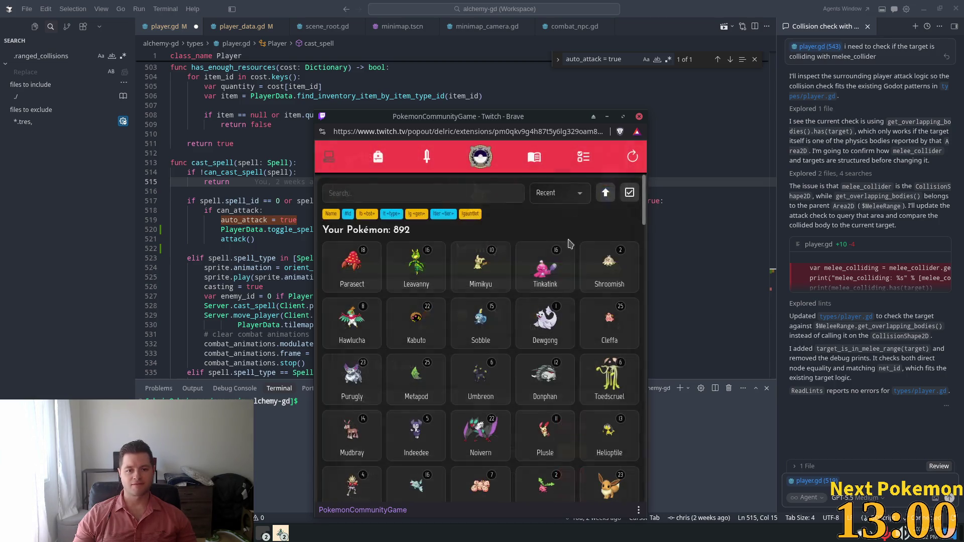
left_click(554, 259)
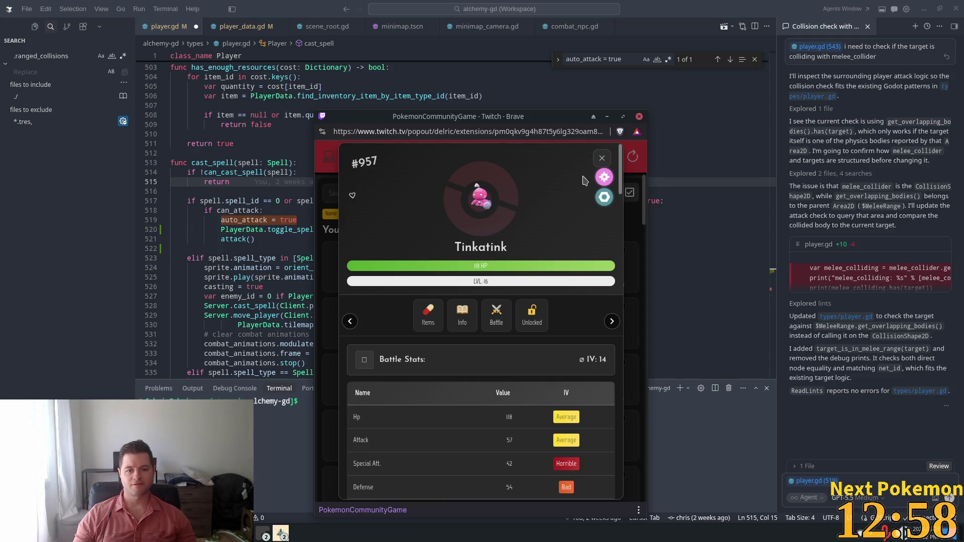
left_click(602, 158)
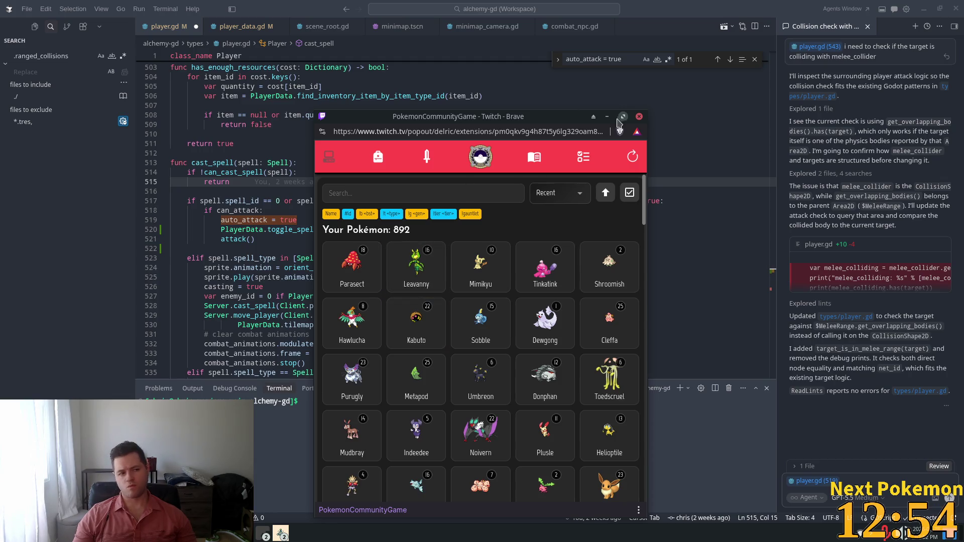
left_click(707, 3)
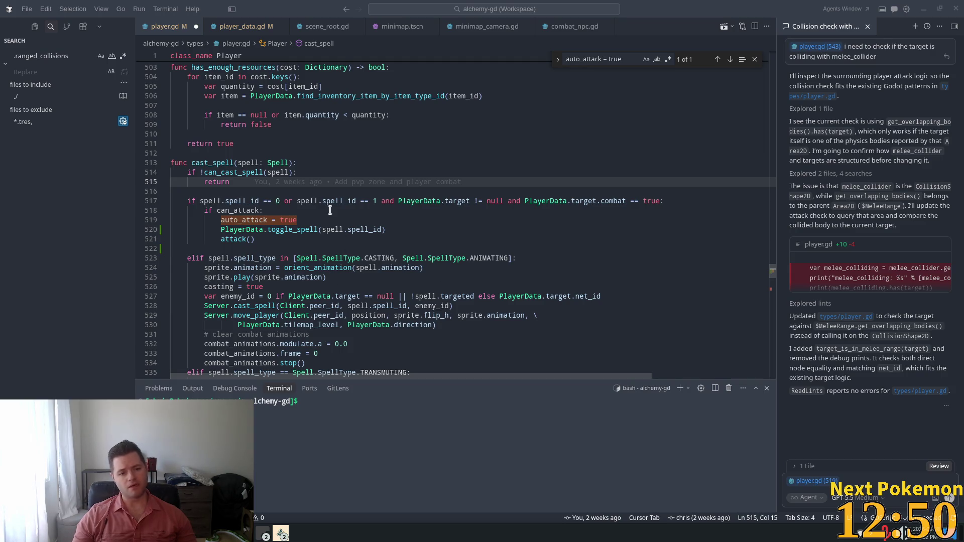
Step: Search player.gd for 'auto_attack = false' and step through the death, respawn and target-changed matches
left_click(279, 229)
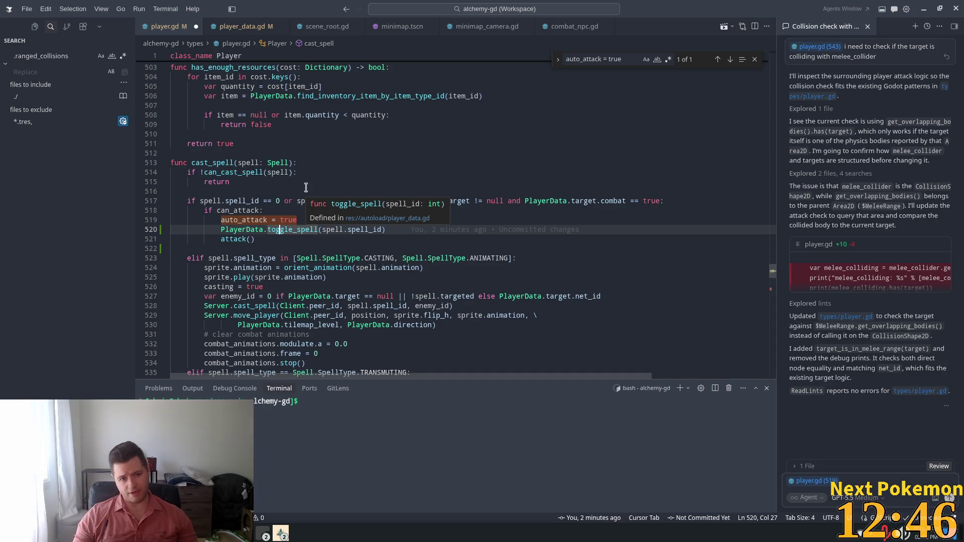
key("Up")
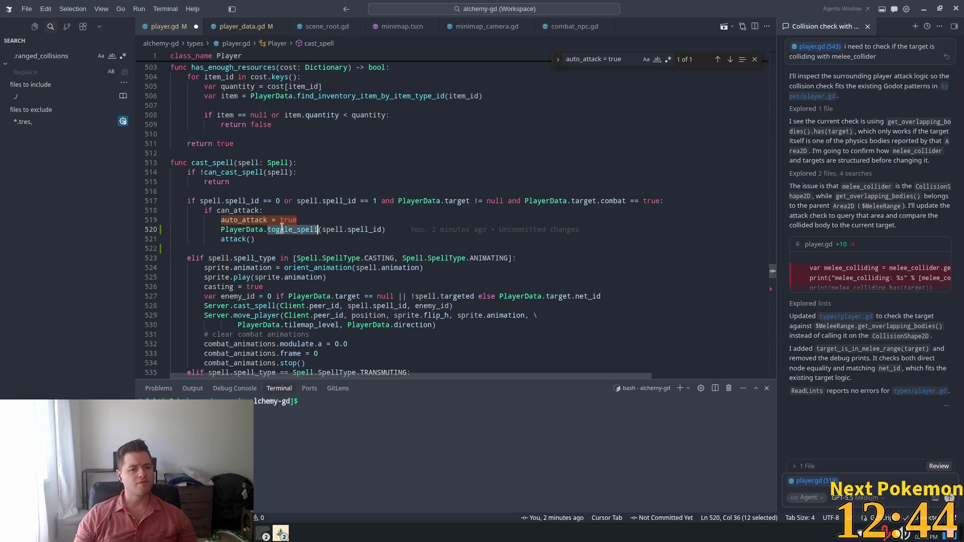
double_click(232, 239)
double_click(244, 220)
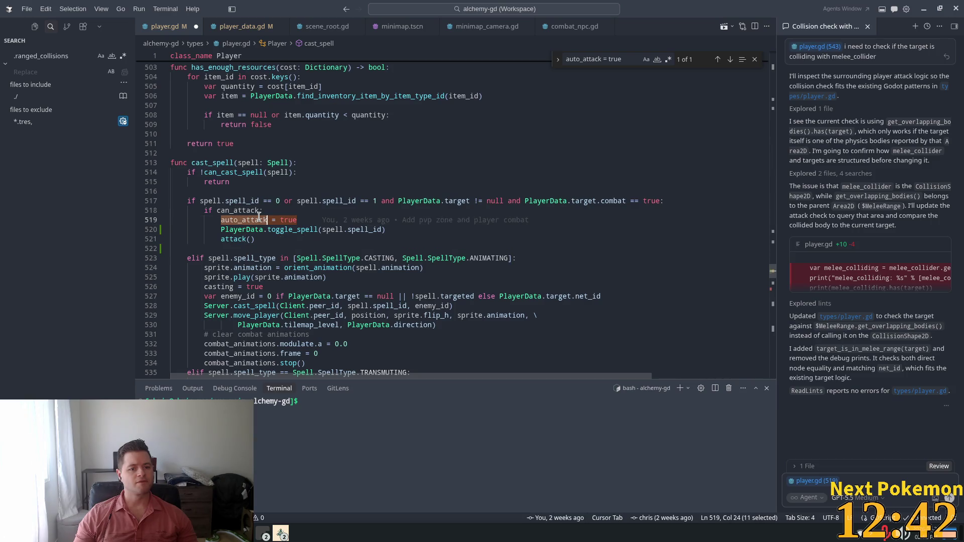
double_click(583, 58)
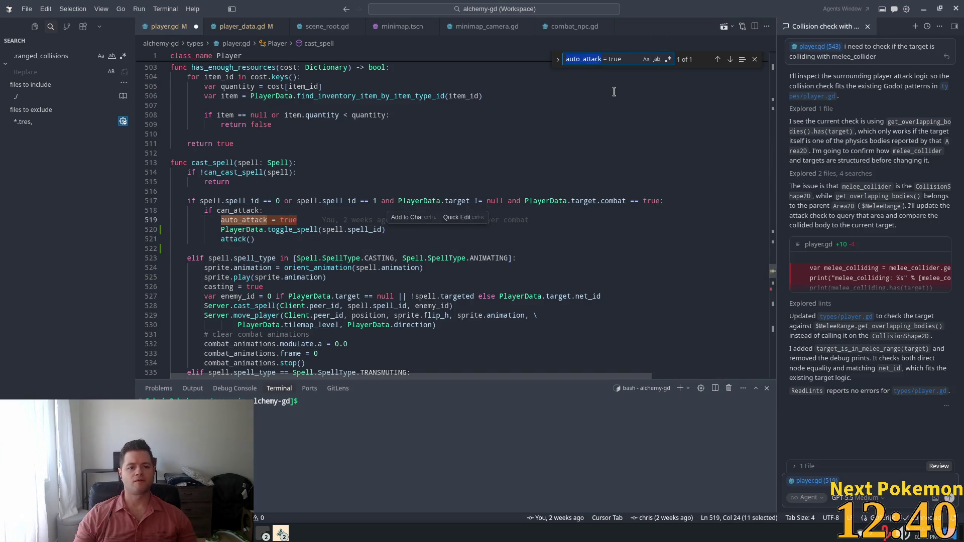
key("shift+End")
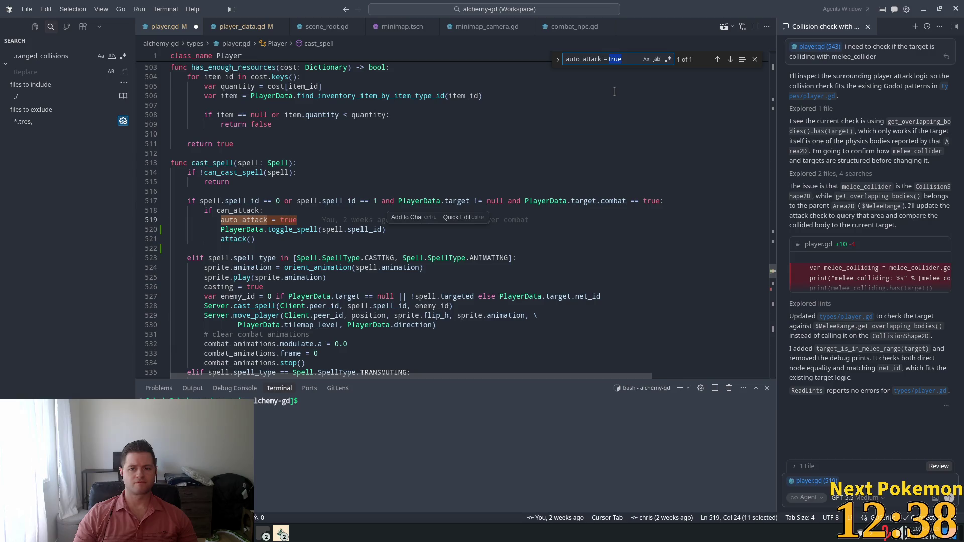
type("false")
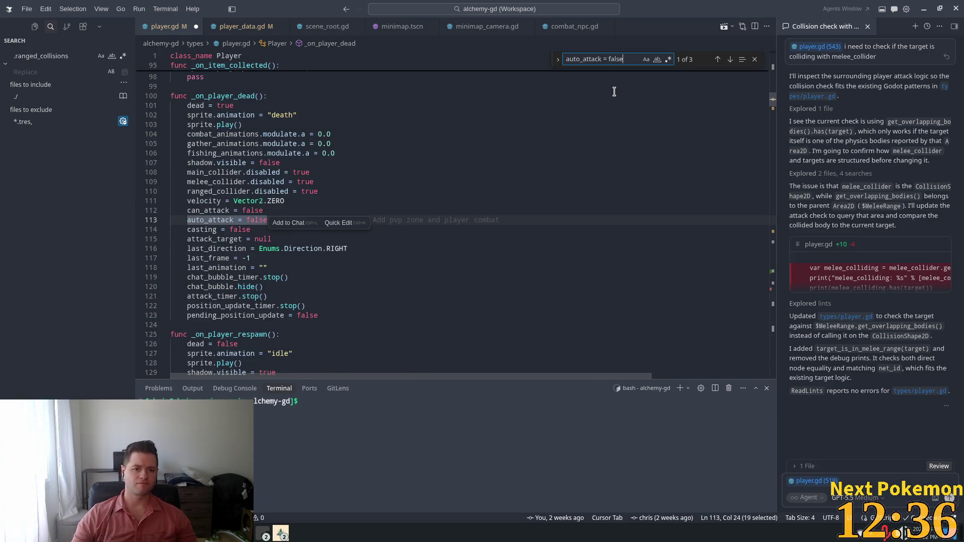
key("Return")
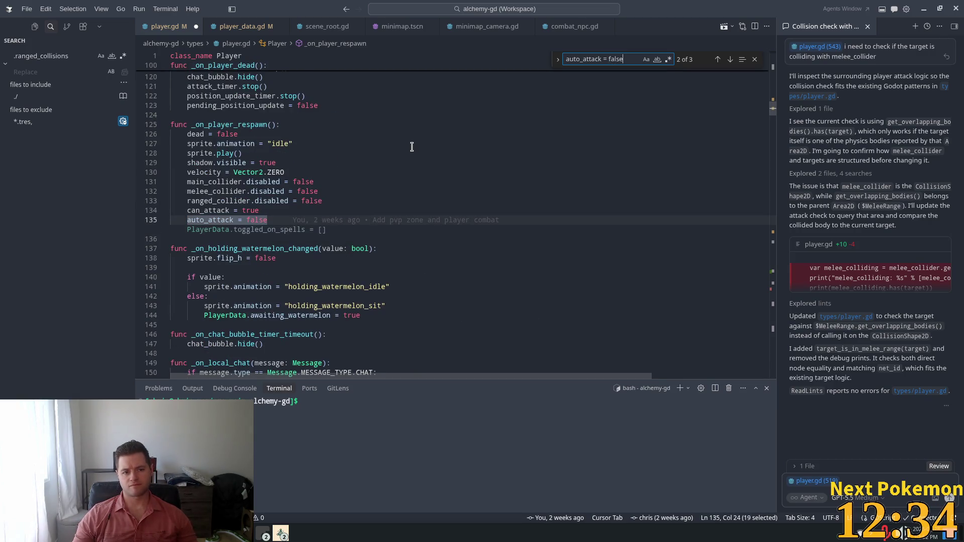
key("Return")
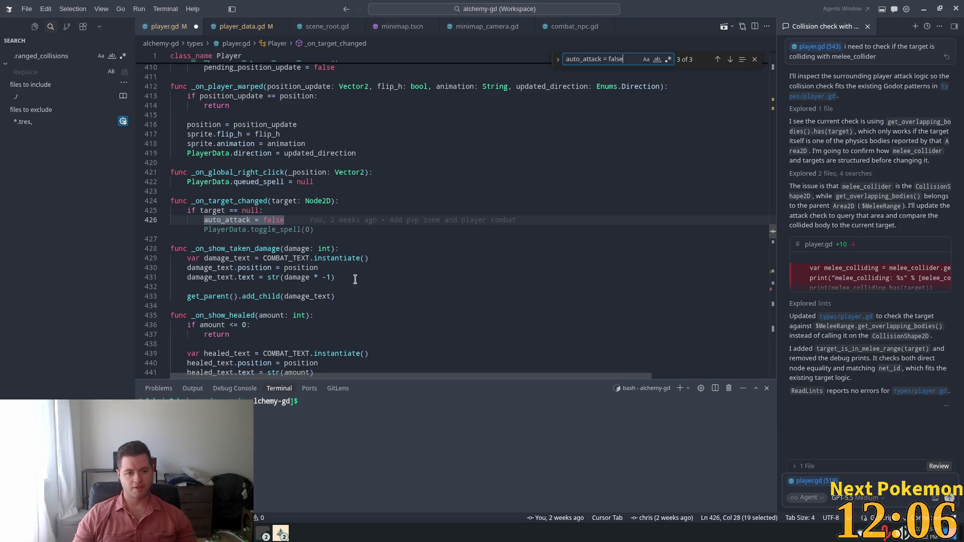
left_click(322, 201)
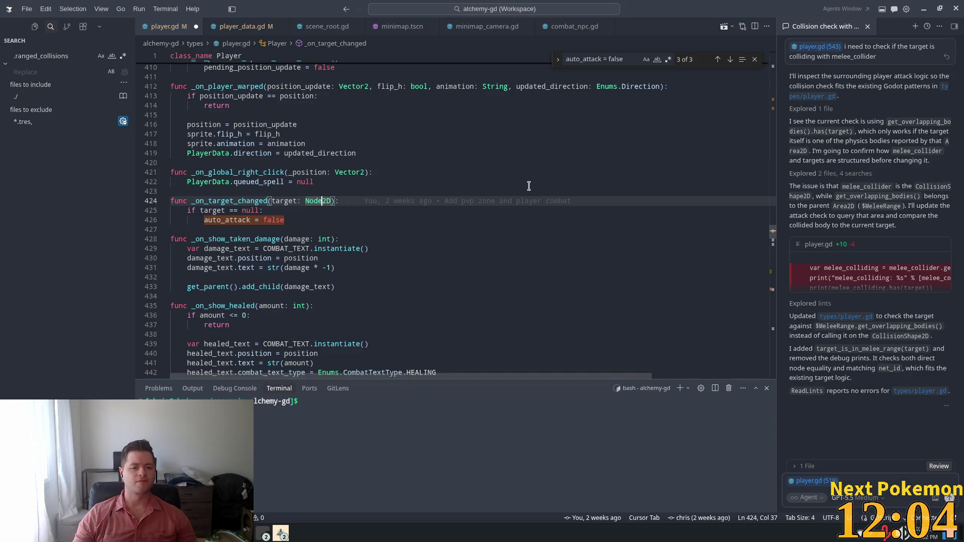
key("ctrl+p")
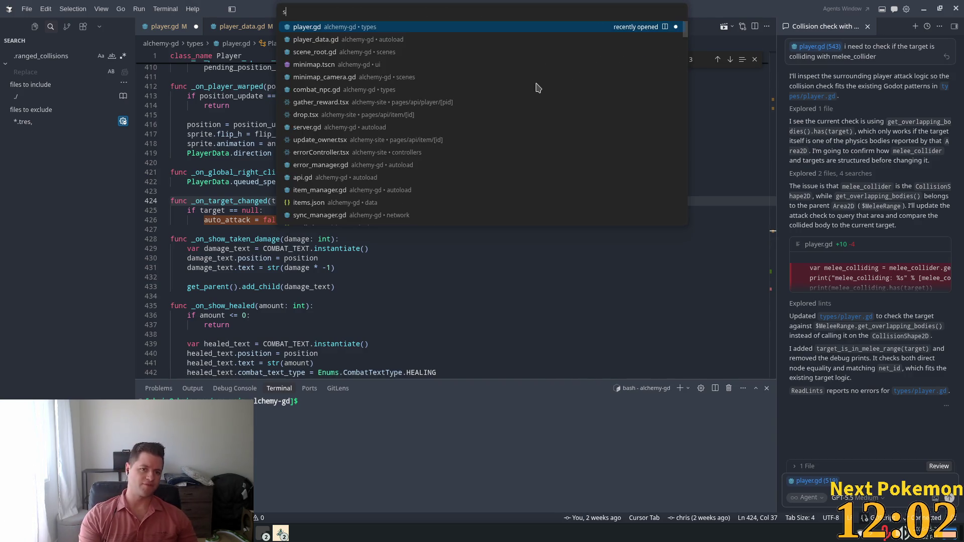
Step: Open spells.json and delete the Ranged Auto Attack entry (id 1, lines 19–35)
type("spells")
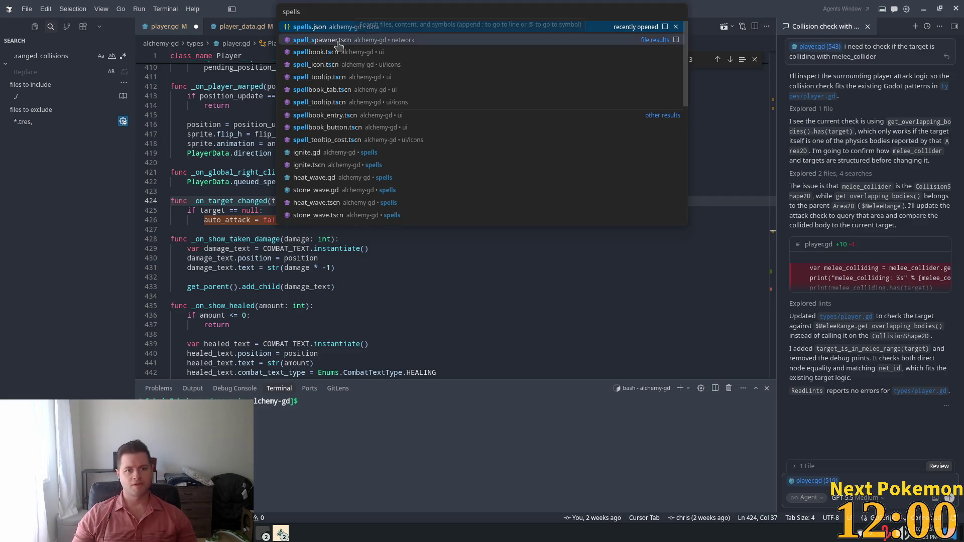
key("Return")
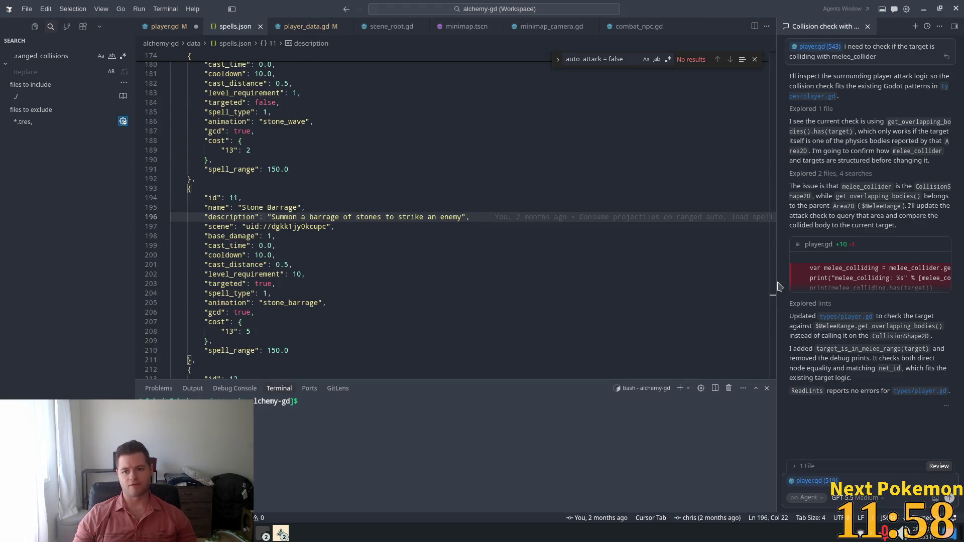
left_click_drag(772, 299, 759, 60)
scroll(413, 138, "down", 4)
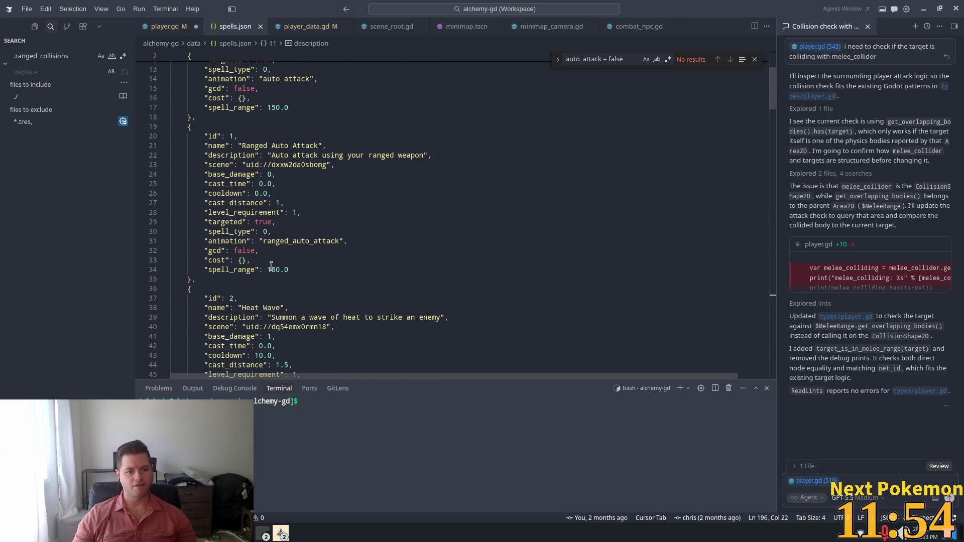
mouse_move(201, 279)
left_mouse_down()
mouse_move(151, 126)
mouse_move(82, 126)
left_mouse_up()
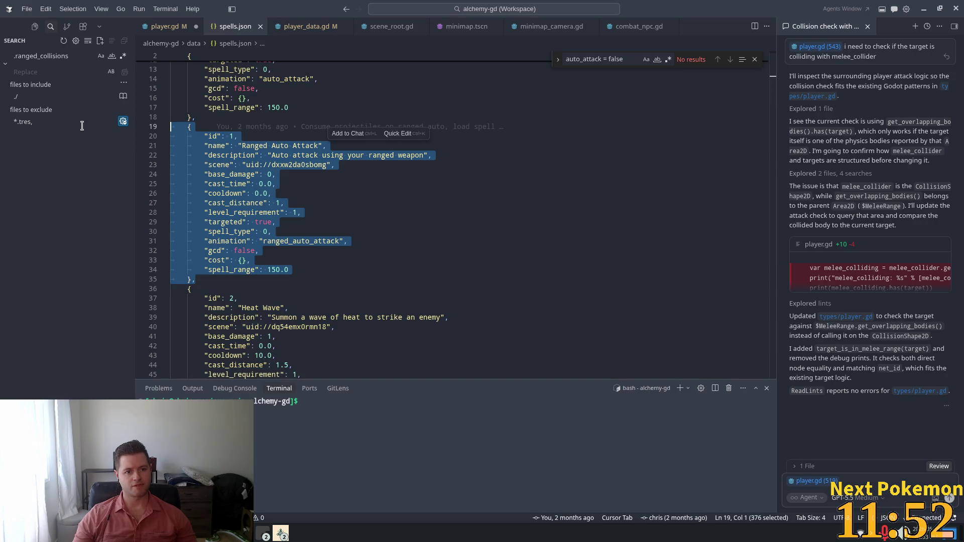
key("BackSpace")
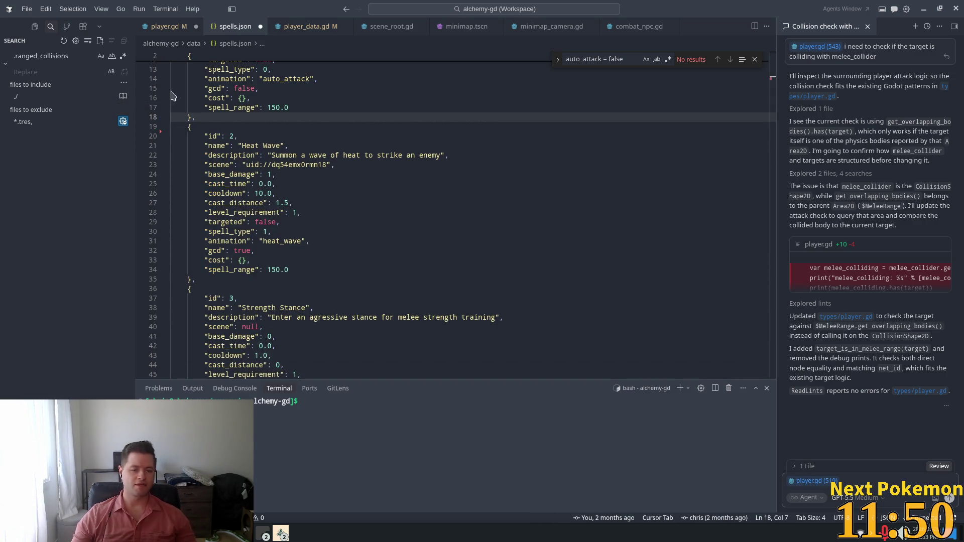
key("Up")
key("Up")
key("End")
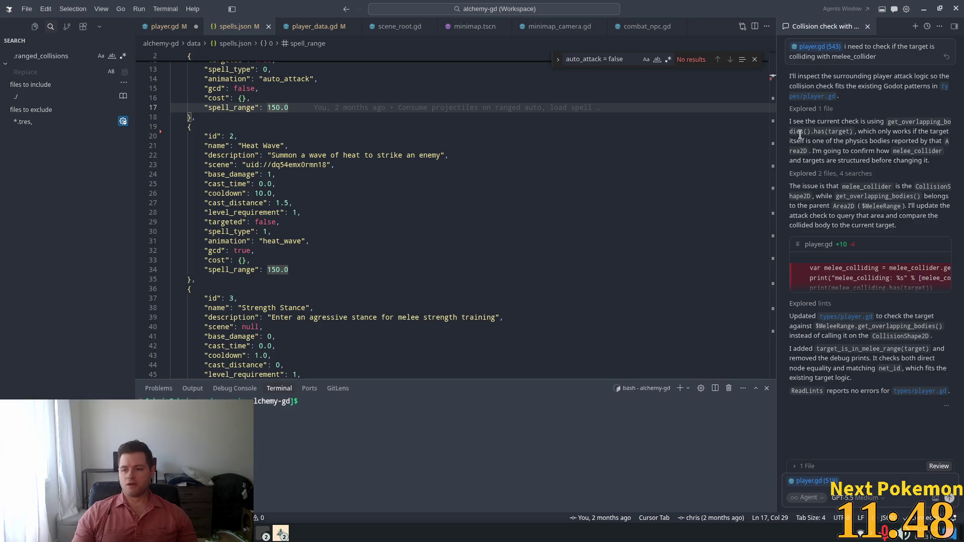
scroll(368, 153, "up", 5)
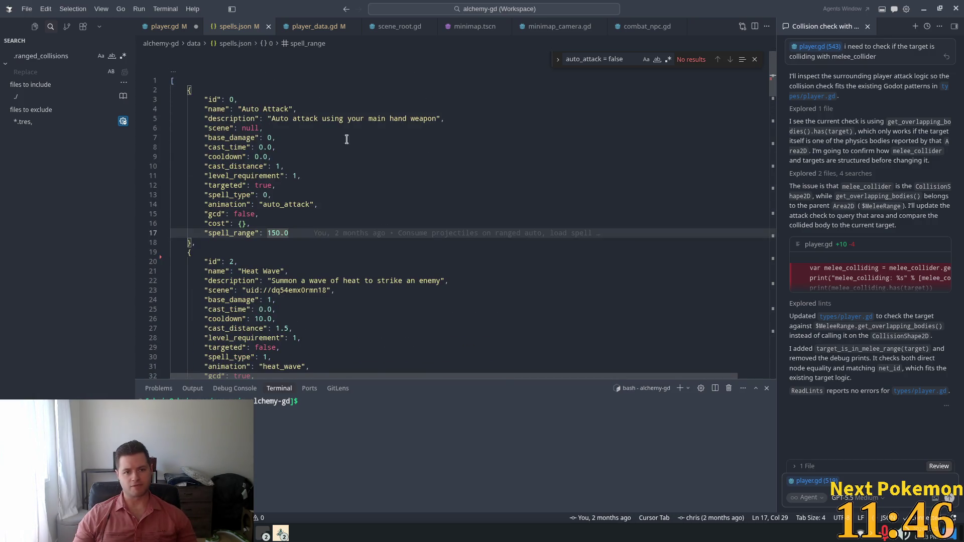
left_click(161, 26)
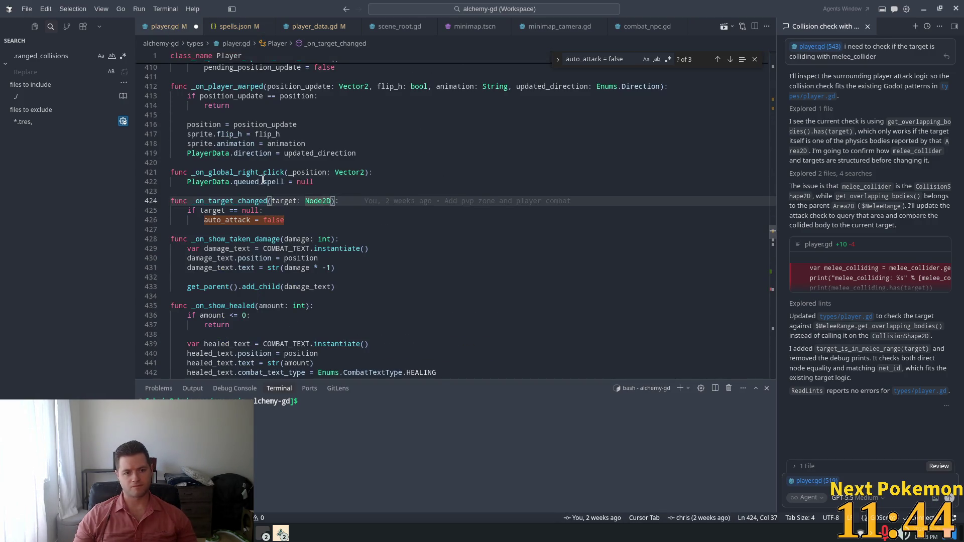
Step: Add an 'on: bool' parameter to toggle_spell and accept the append-or-erase body rewrite
left_click(297, 201)
left_click(302, 218)
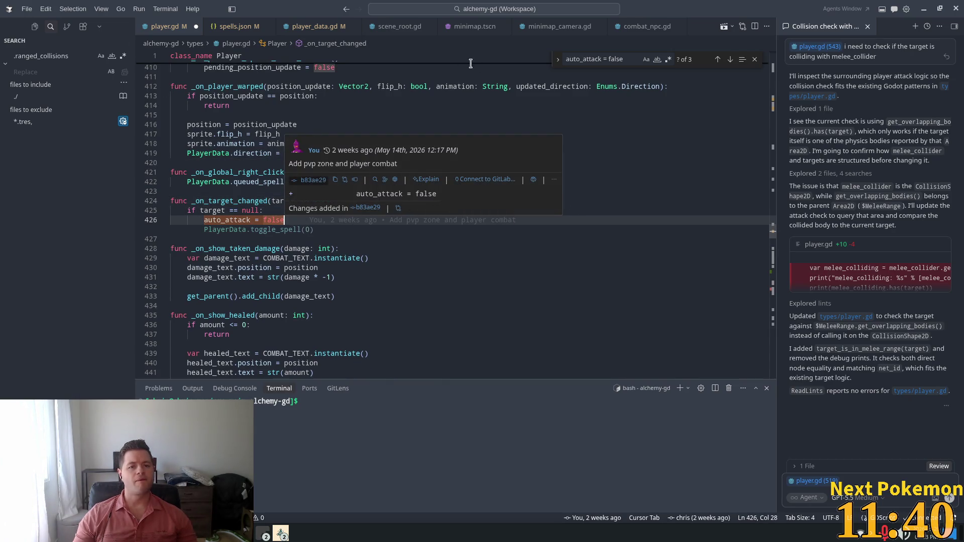
left_click(308, 24)
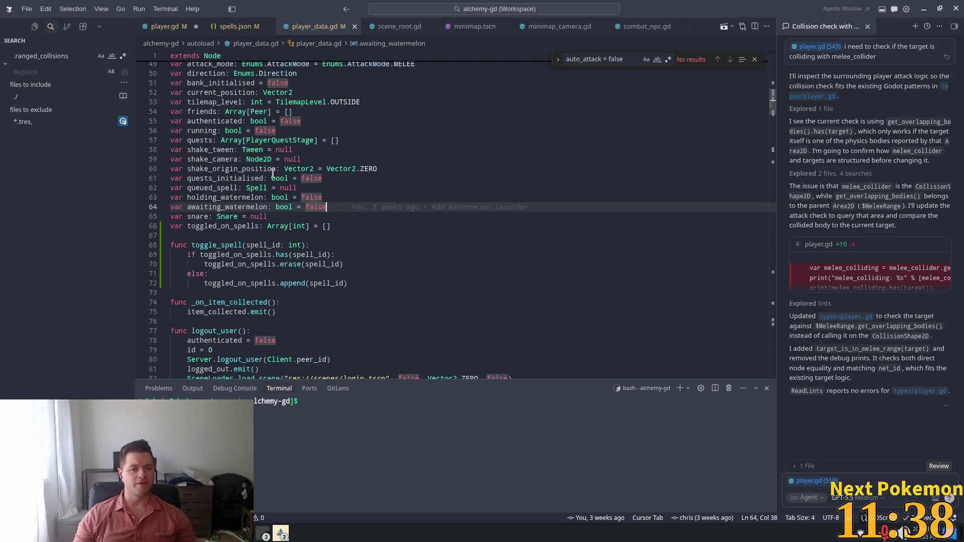
left_click(277, 246)
scroll(442, 195, "down", 3)
key("Right")
key("Right")
key("Right")
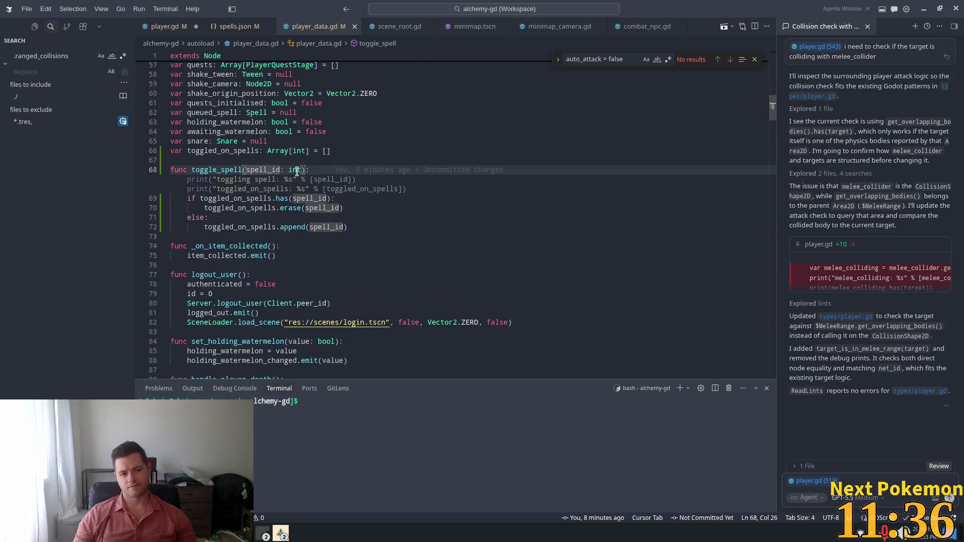
key("Left")
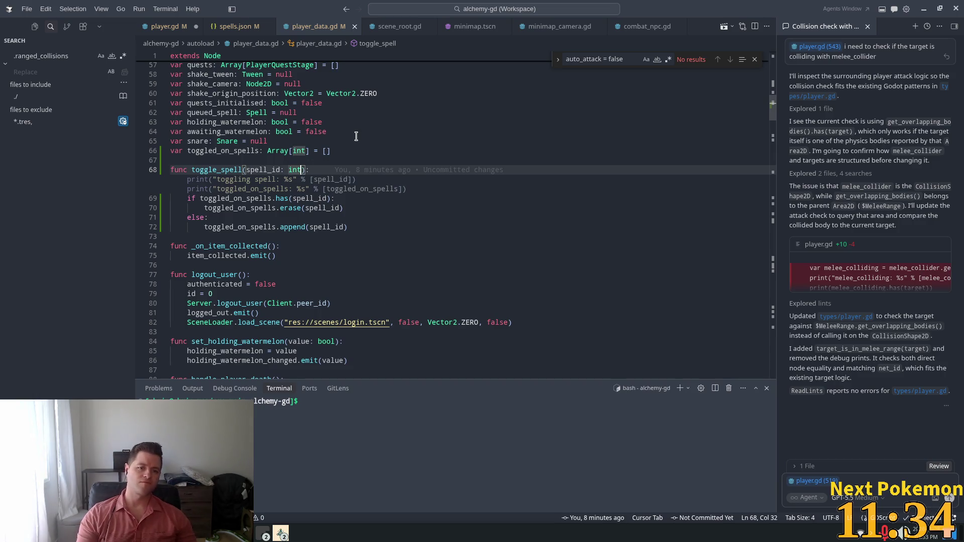
type(", ")
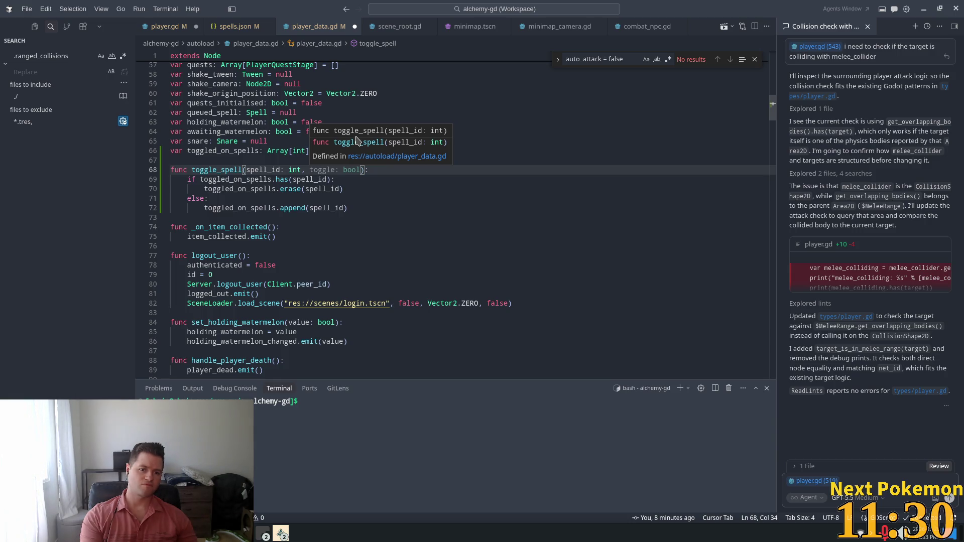
type("on: bool")
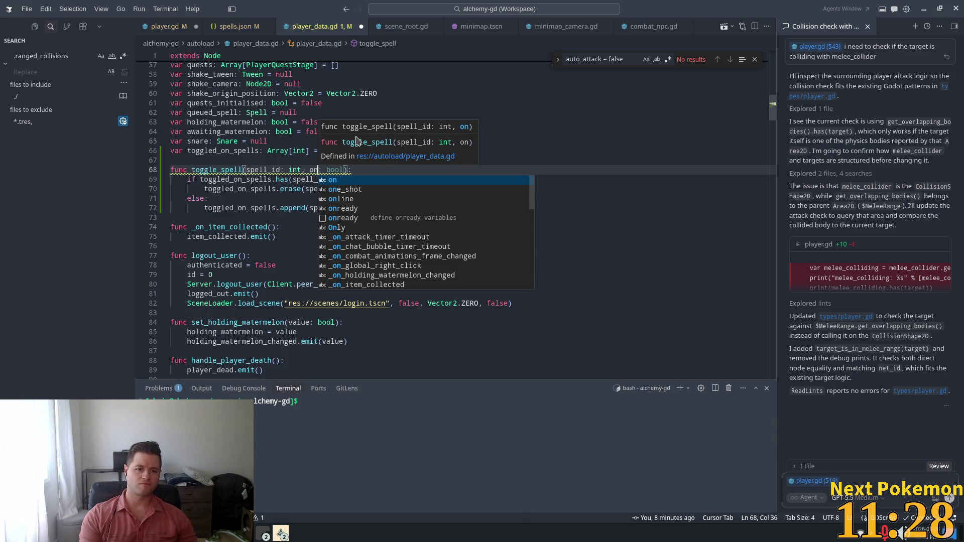
key("Tab")
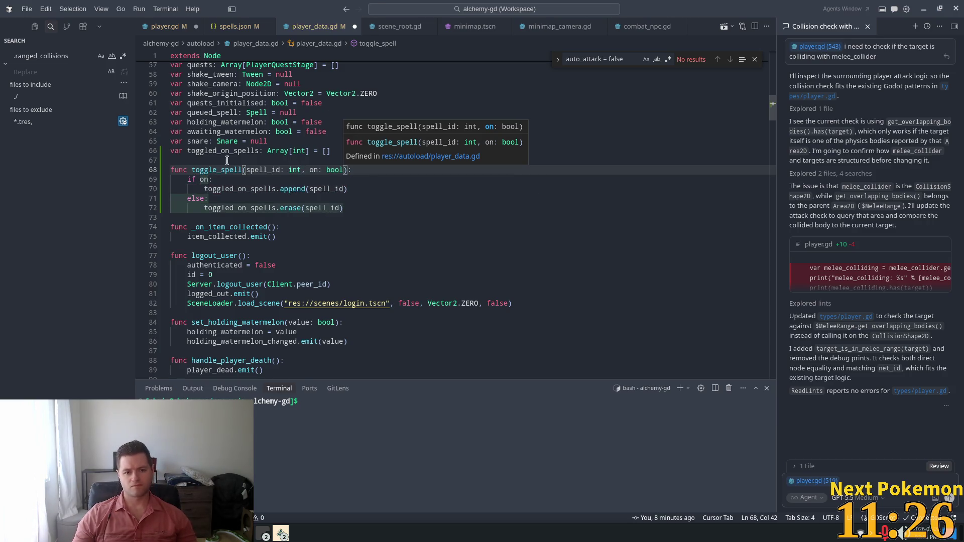
left_click(425, 227)
left_click(372, 190)
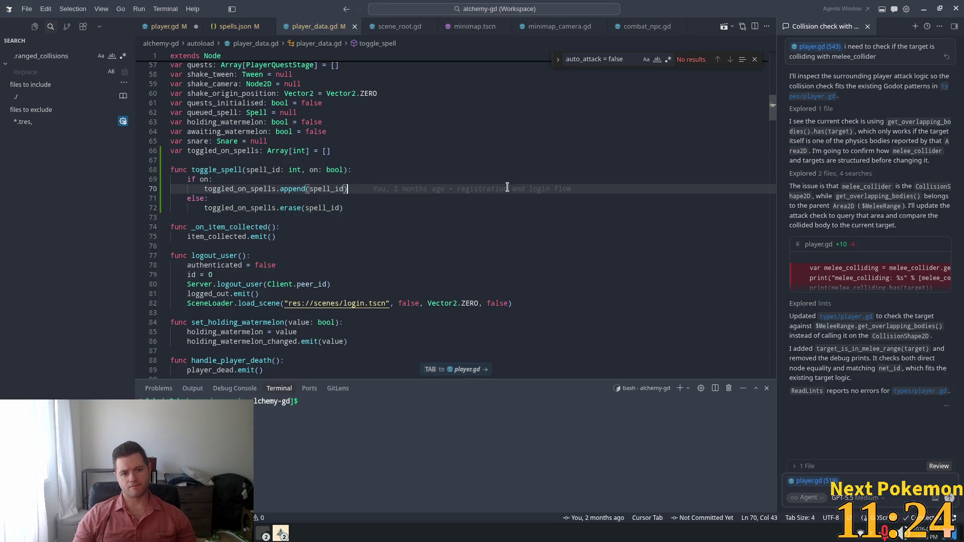
key("Tab")
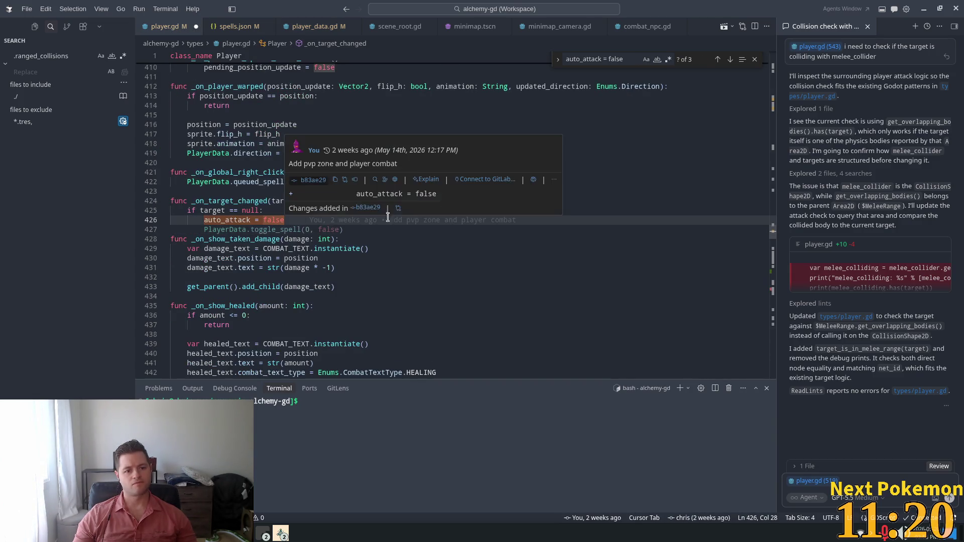
Step: Add PlayerData.toggle_spell(0, false) after the auto_attack reset in _on_target_changed
key("Tab")
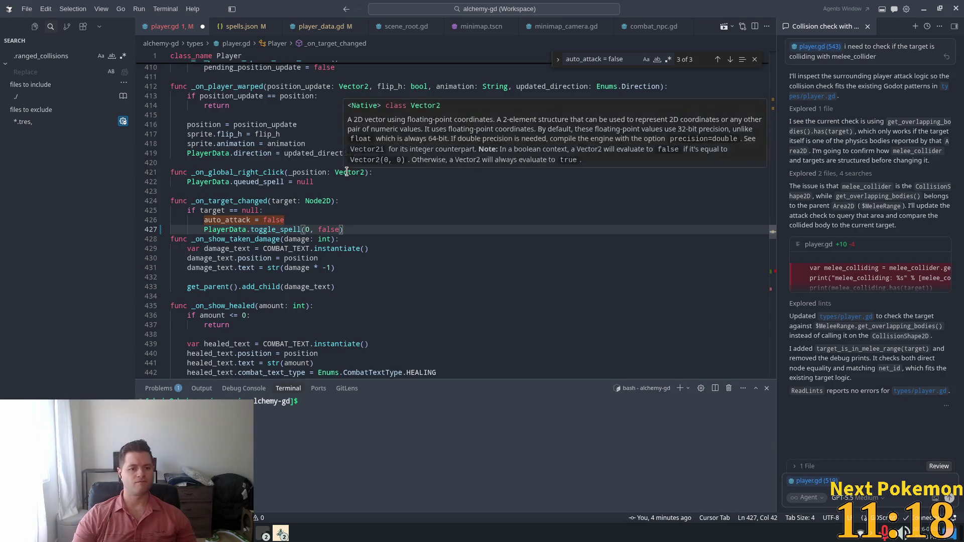
key("Return")
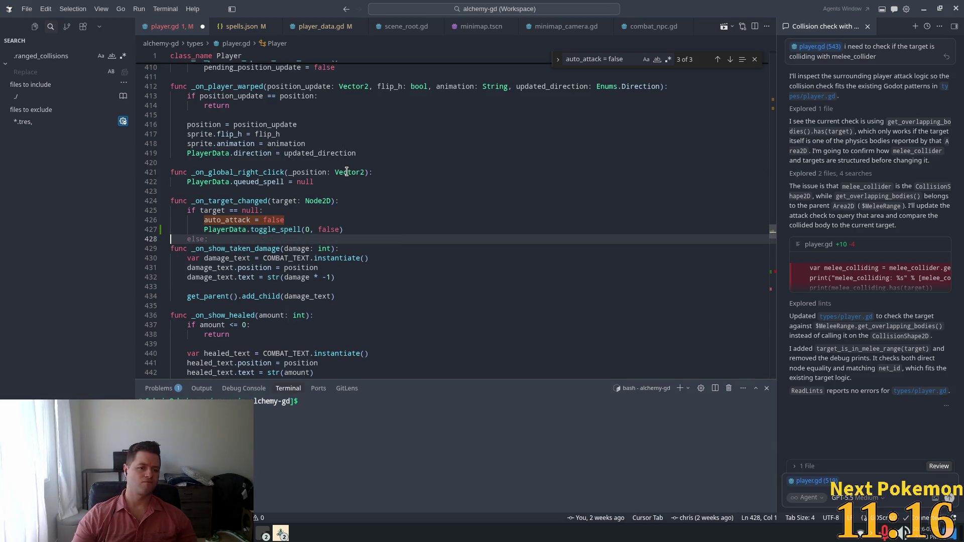
left_click(421, 153)
left_click(322, 229)
key("Right")
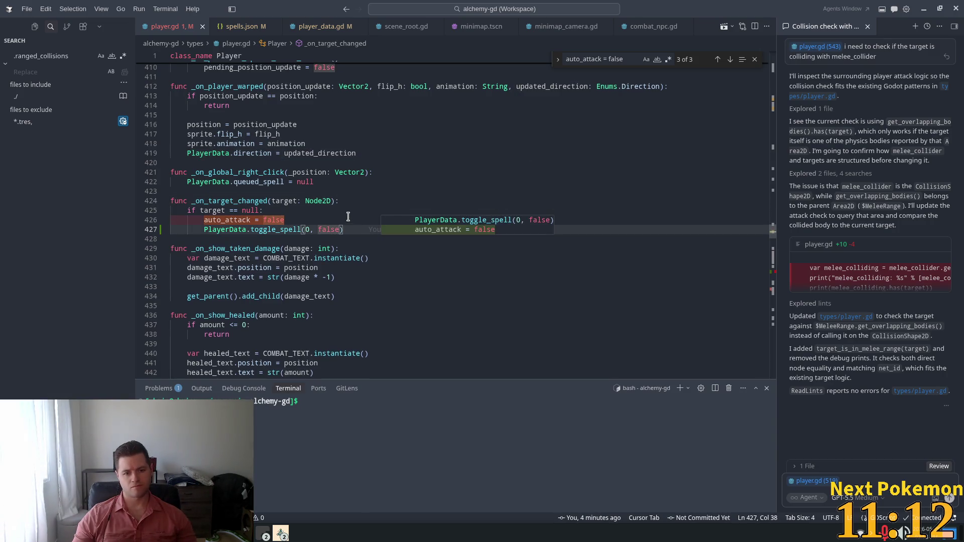
left_click(300, 211)
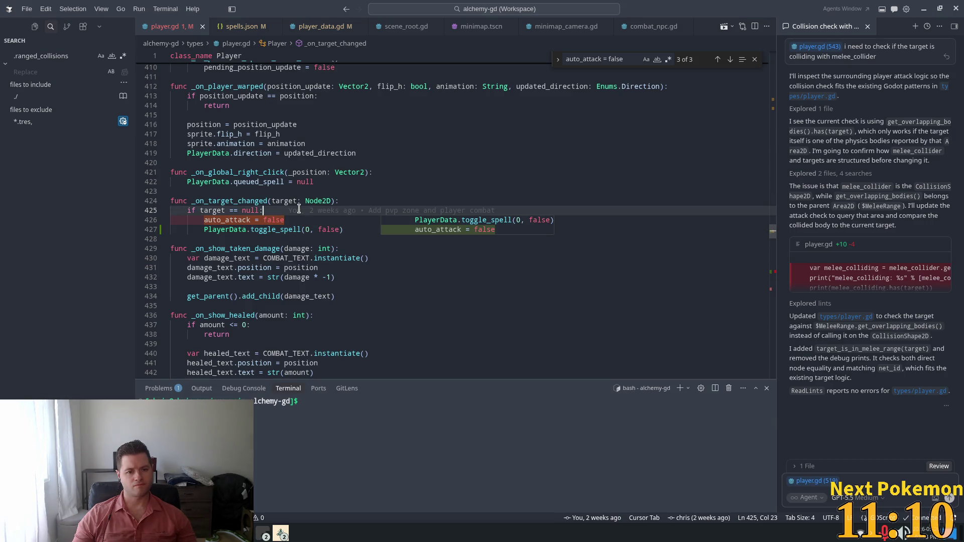
left_click(331, 219)
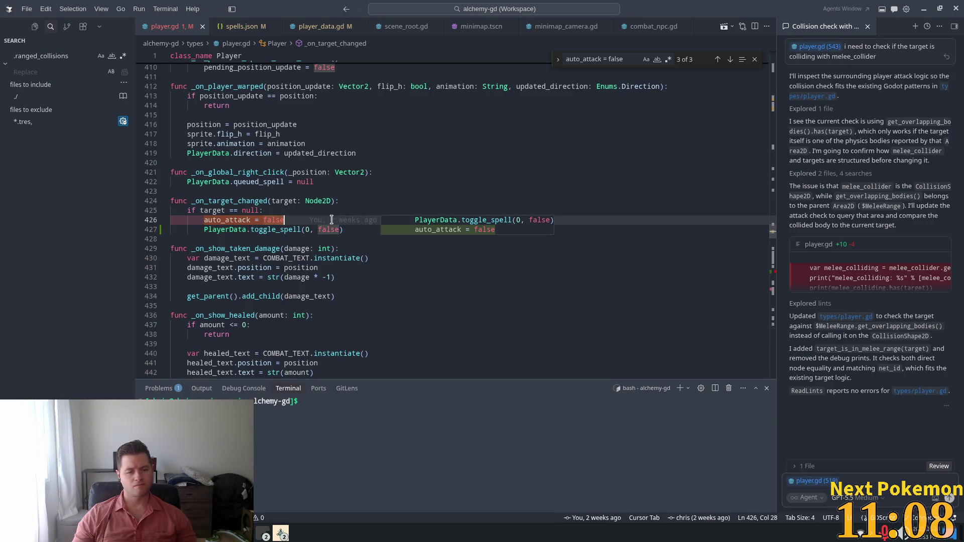
double_click(275, 229)
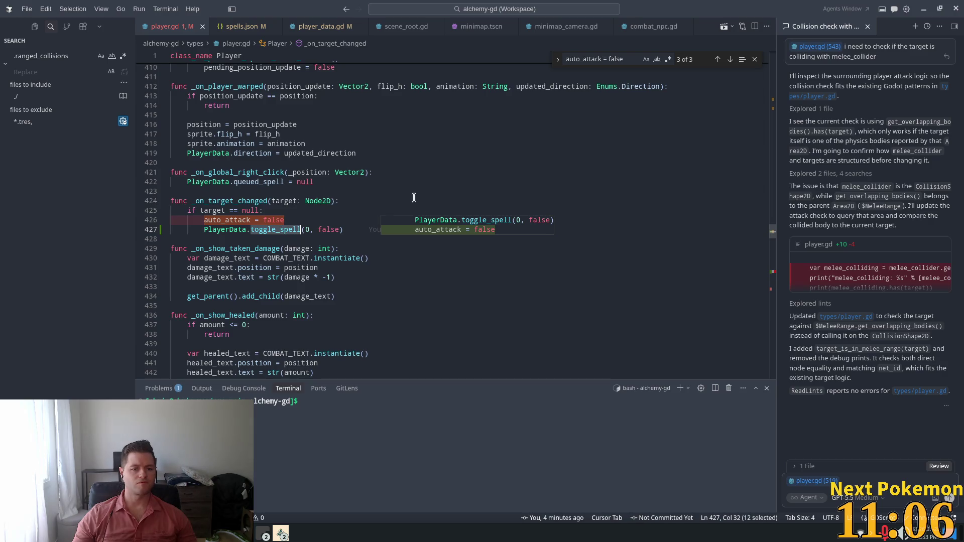
Step: Pass true as the on flag in cast_spell's toggle_spell call and save player.gd
key("ctrl+f")
key("Return")
key("Tab")
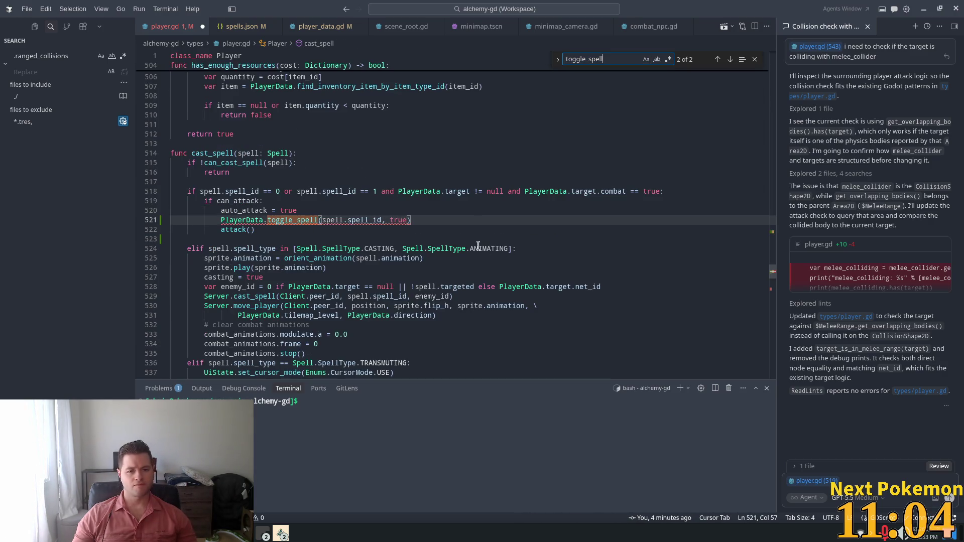
key("ctrl+s")
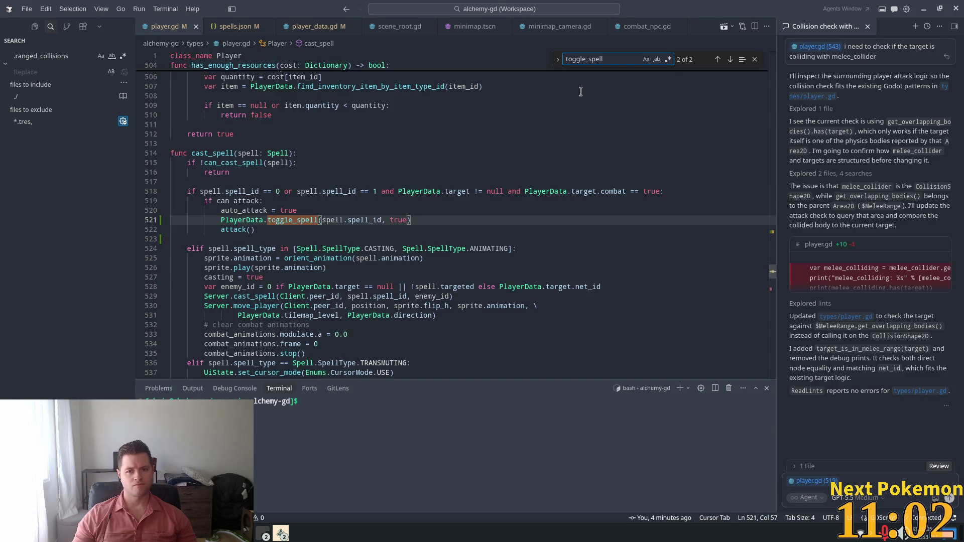
Step: Search for 'auto_attack = false' and put a toggle_spell(0, false) call at the end of _on_player_dead
double_click(253, 211)
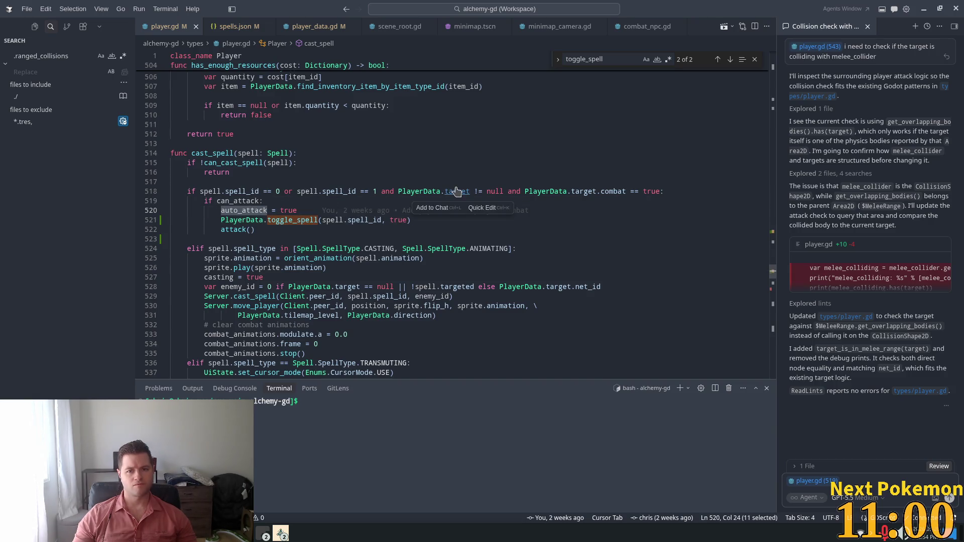
key("ctrl+f")
key("Return")
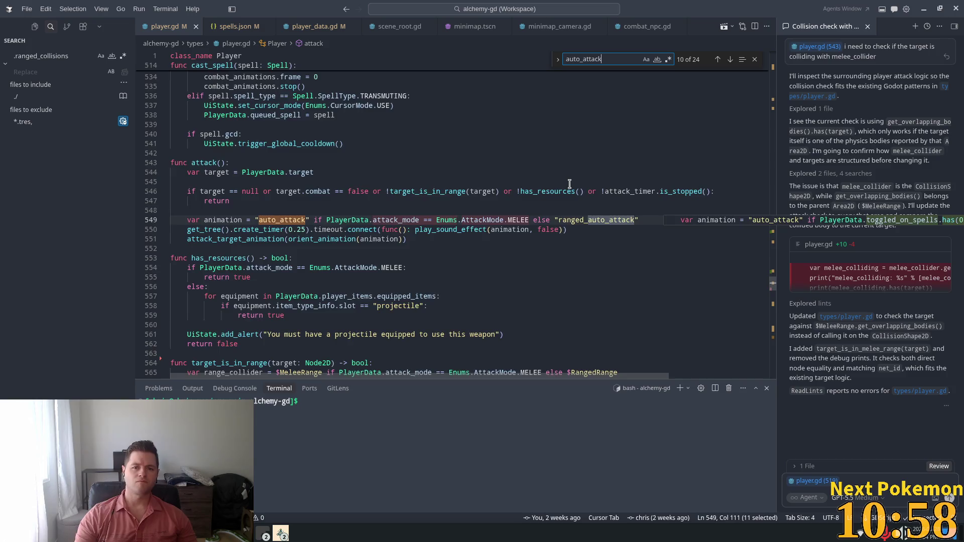
type("=")
key("BackSpace")
type("= false")
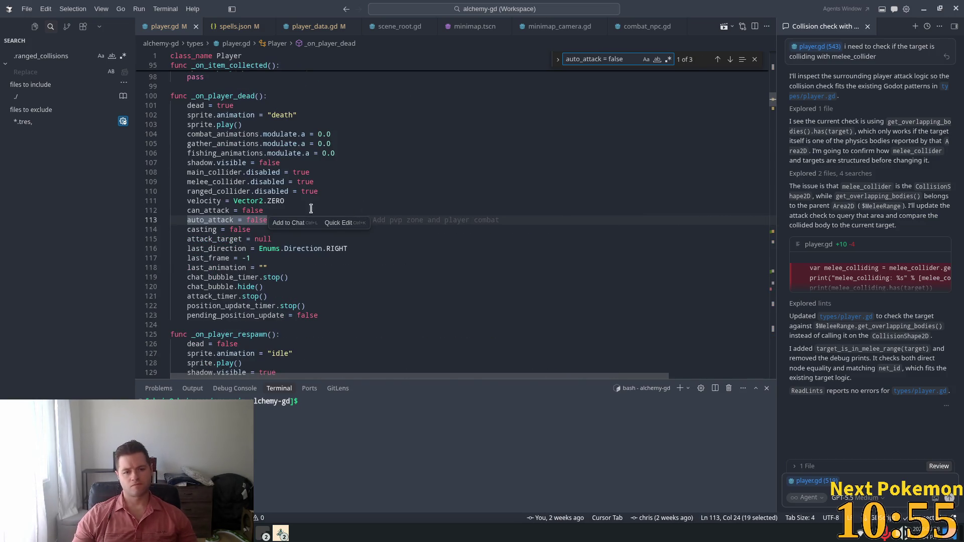
left_click(270, 219)
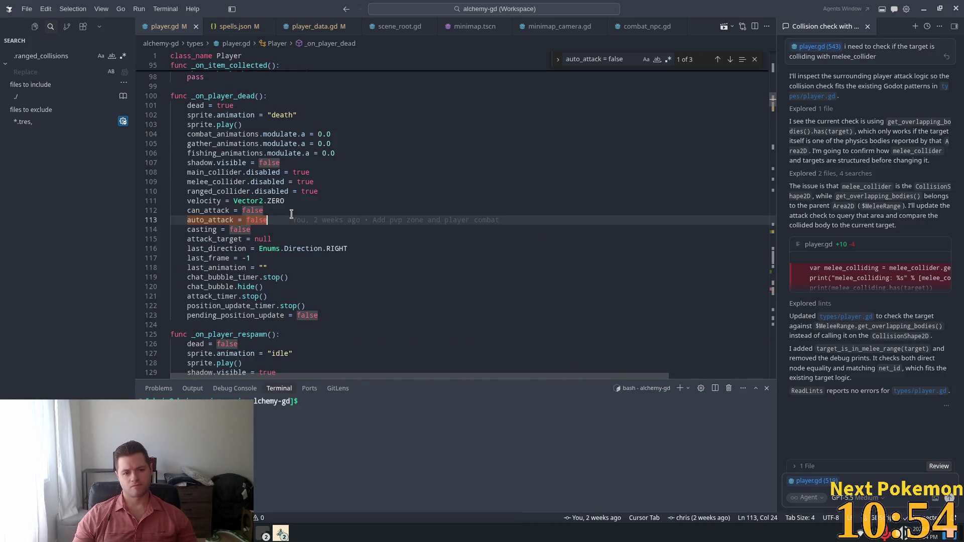
key("Return")
key("Tab")
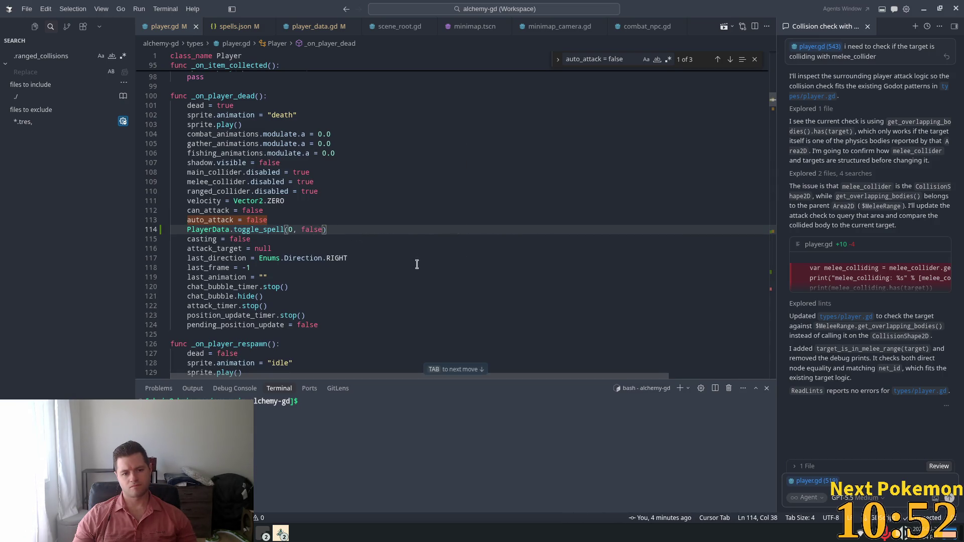
key("shift+Home")
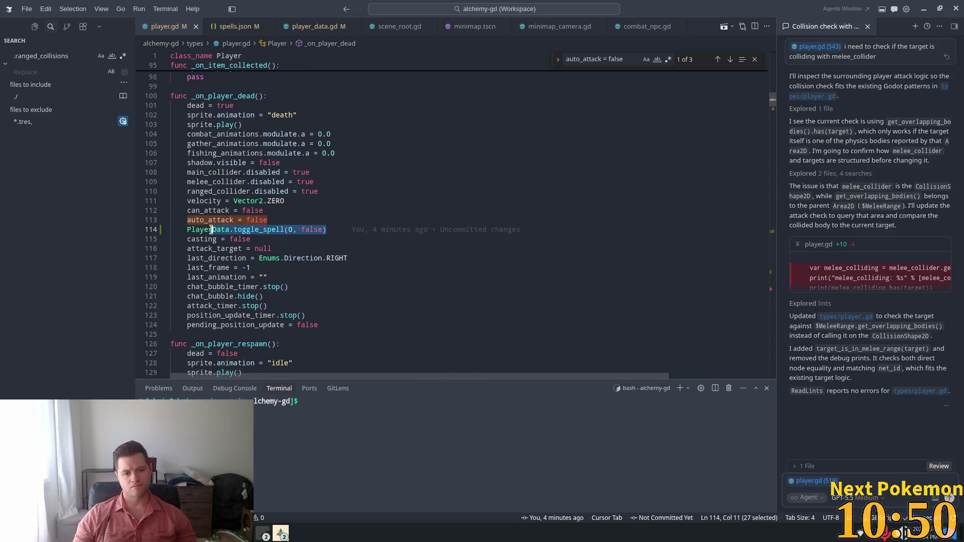
key("BackSpace")
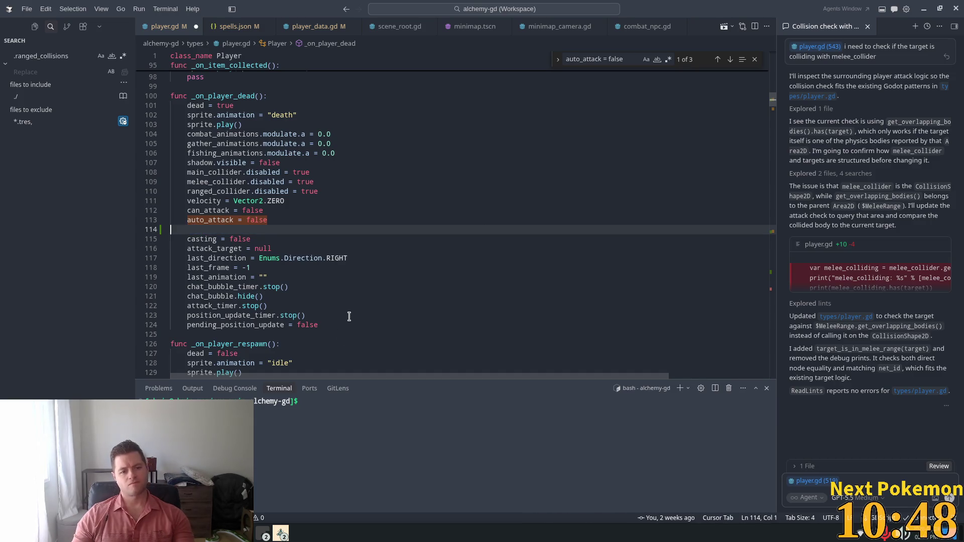
key("Tab")
key("Tab")
key("Tab")
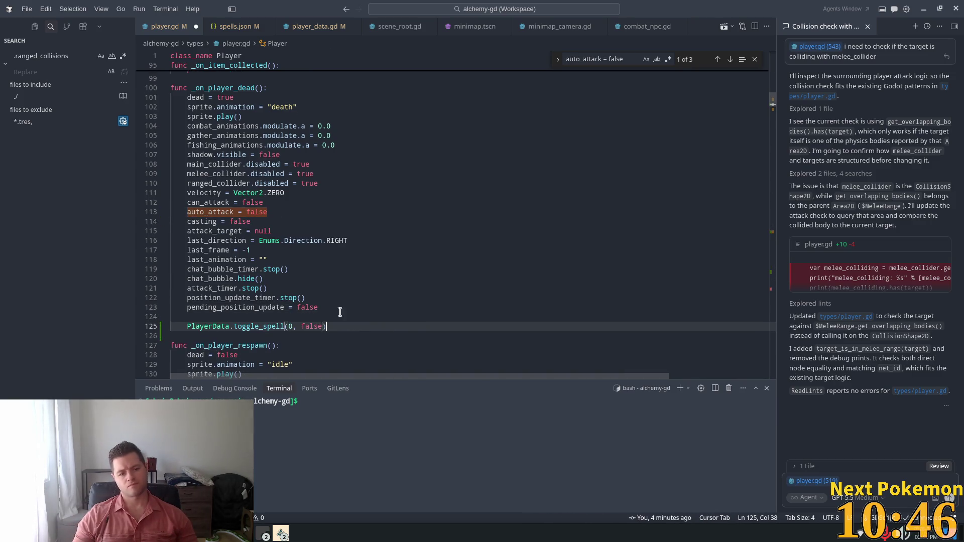
Step: Move to the auto_attack and can_attack resets in _on_player_respawn
left_click(609, 60)
key("Return")
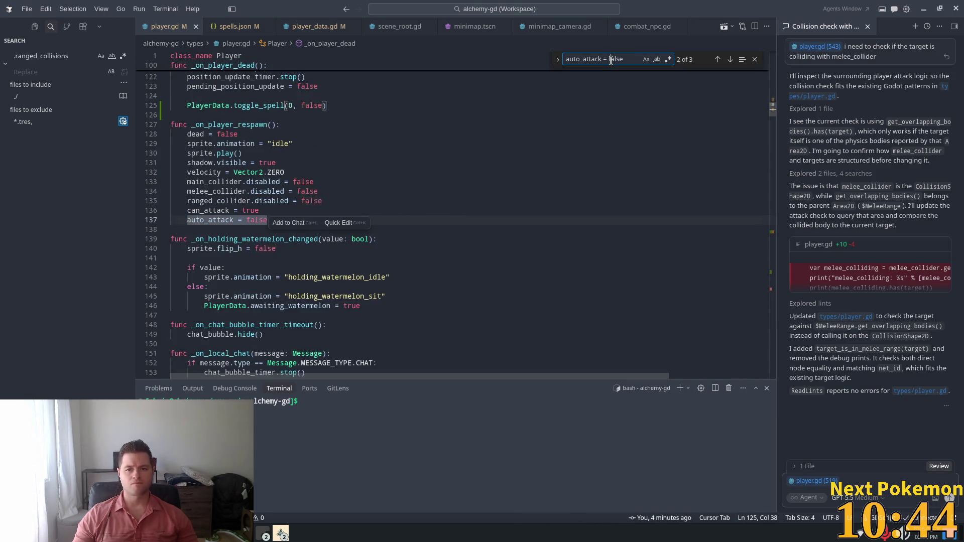
left_click(332, 230, "shift")
left_click(288, 207)
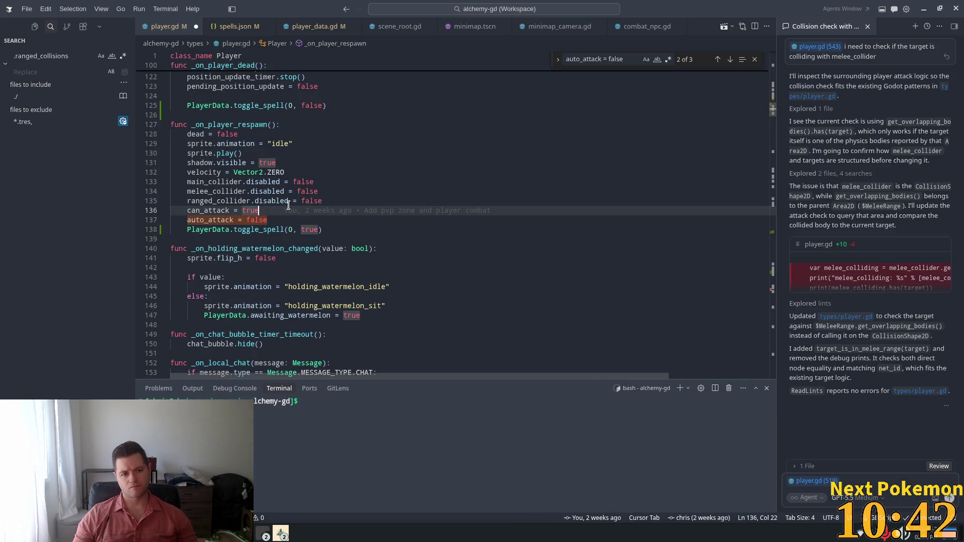
left_click(522, 168)
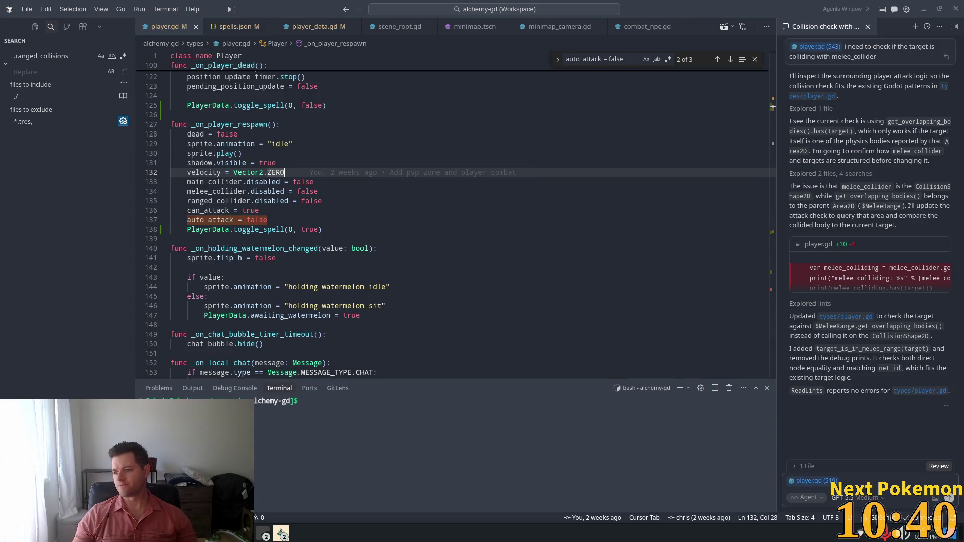
left_click(304, 191)
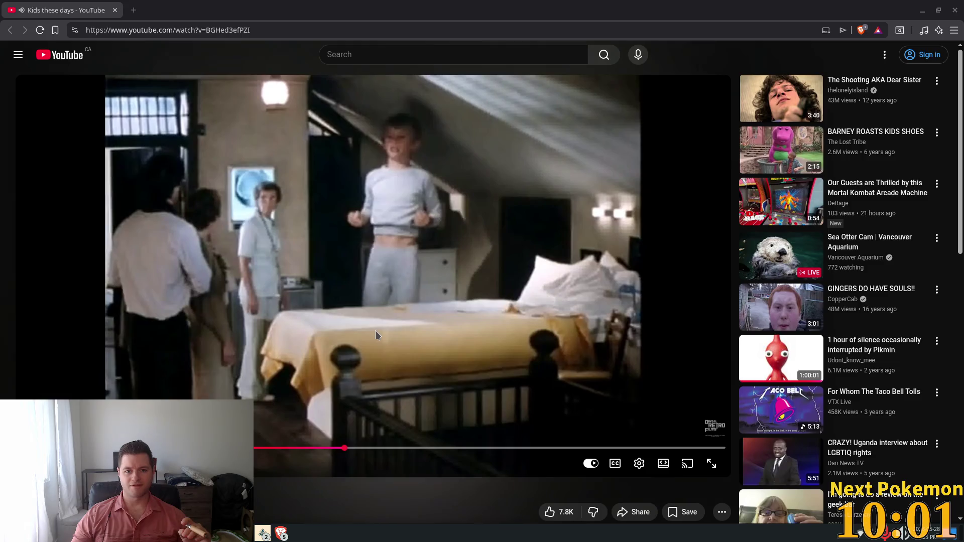
Step: Skip ahead in 'Kids these days', cancel the Up next autoplay, and close the YouTube tab
key("l")
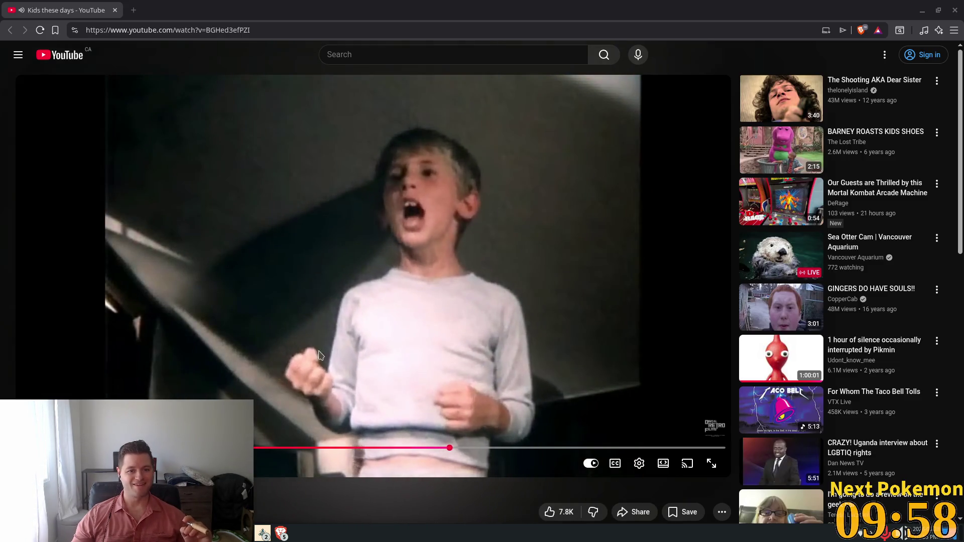
scroll(308, 351, "down", 2)
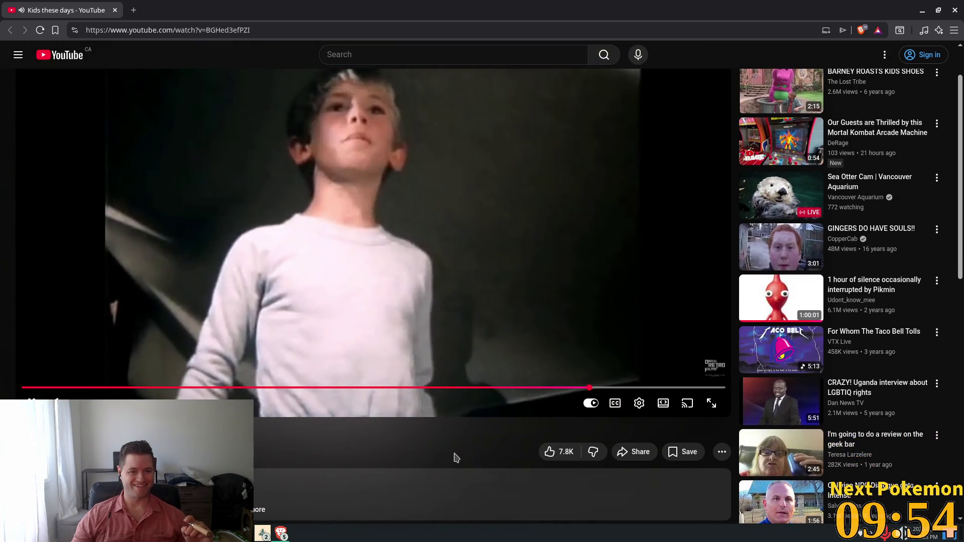
scroll(457, 449, "up", 2)
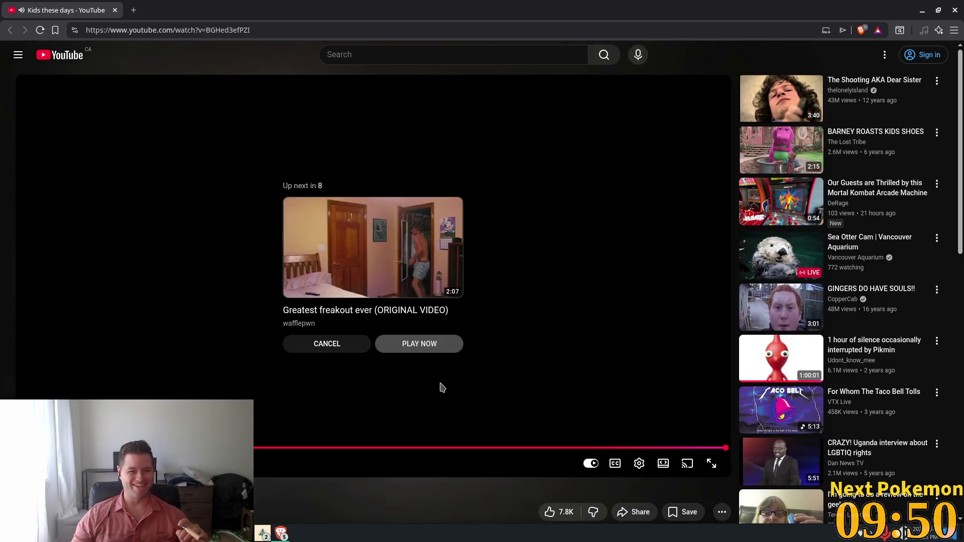
left_click(339, 347)
scroll(339, 347, "down", 3)
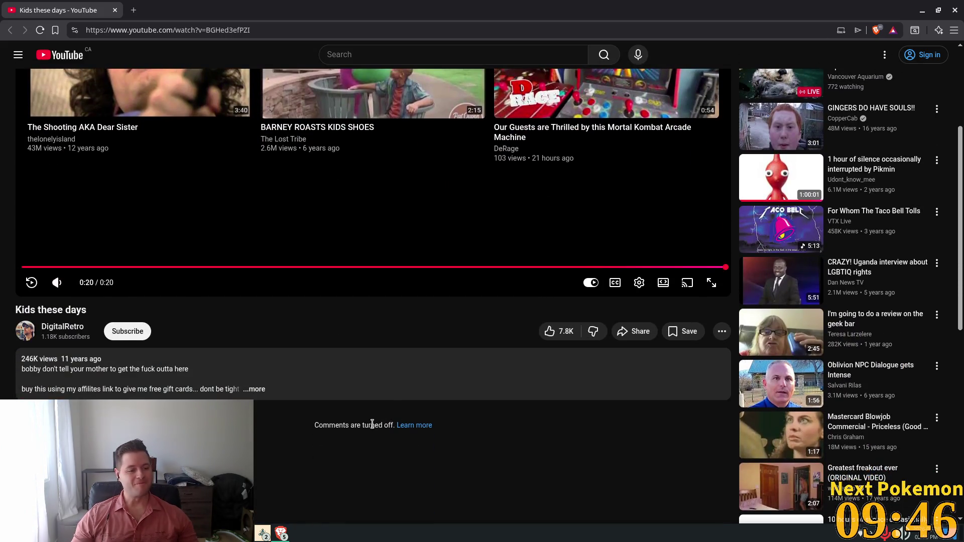
scroll(421, 319, "up", 3)
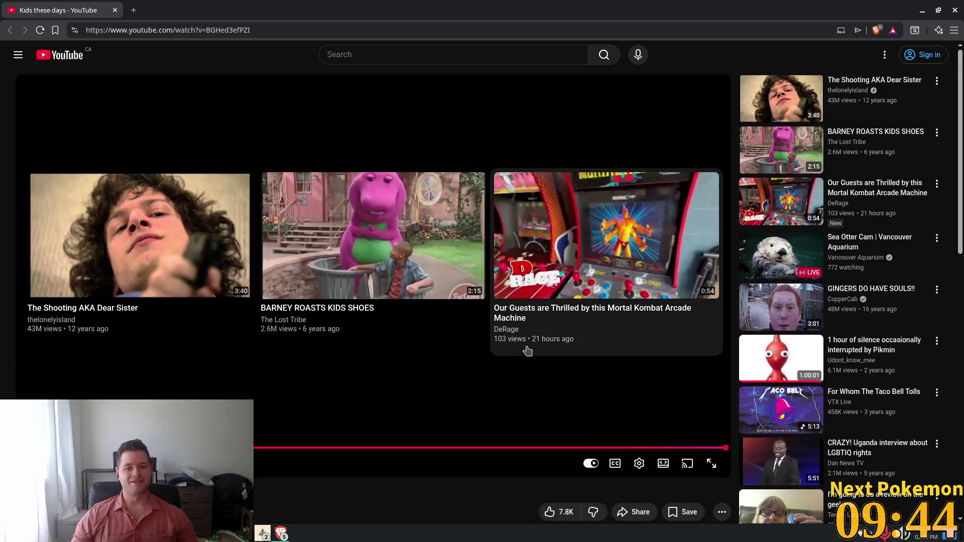
left_click(114, 11)
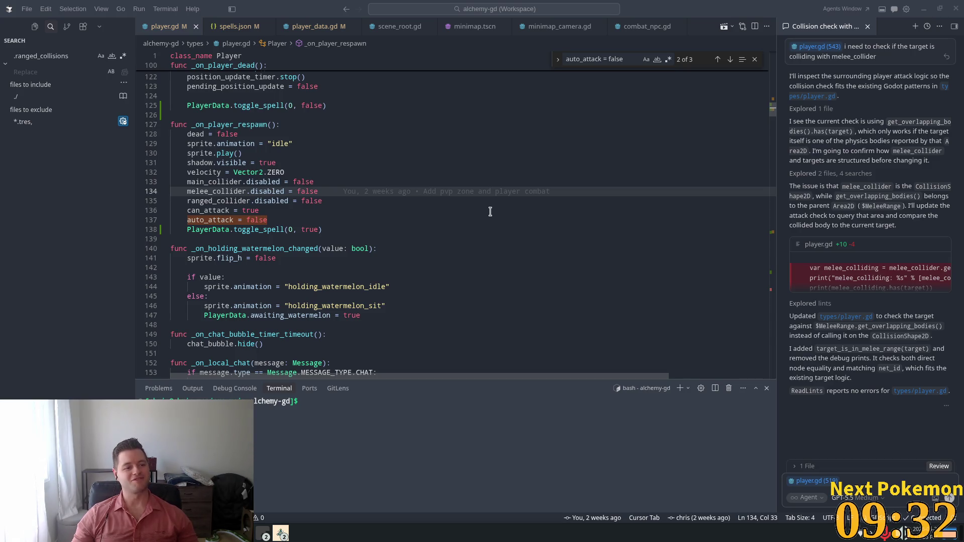
Step: Insert a blank line after auto_attack = false, before the respawn handler's toggle_spell call
left_click(473, 248)
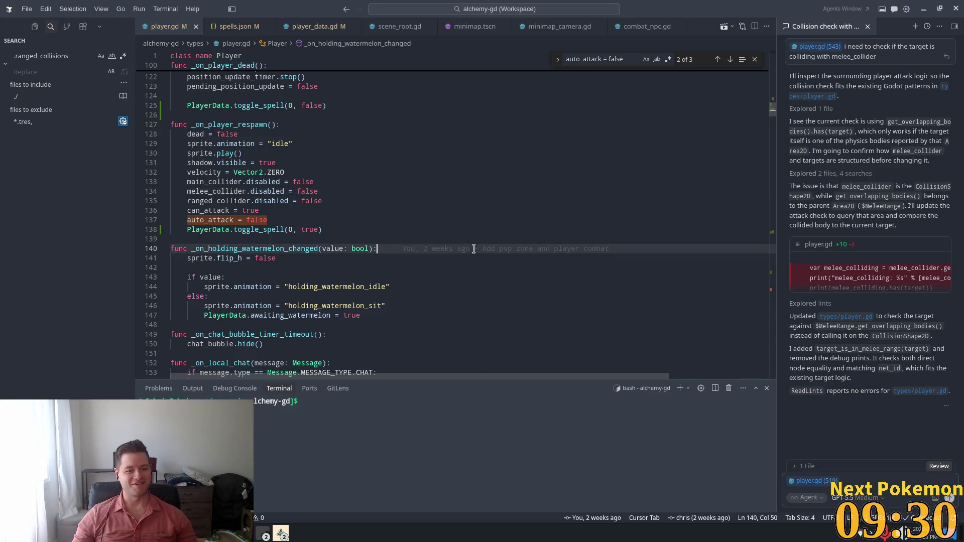
left_click(257, 214)
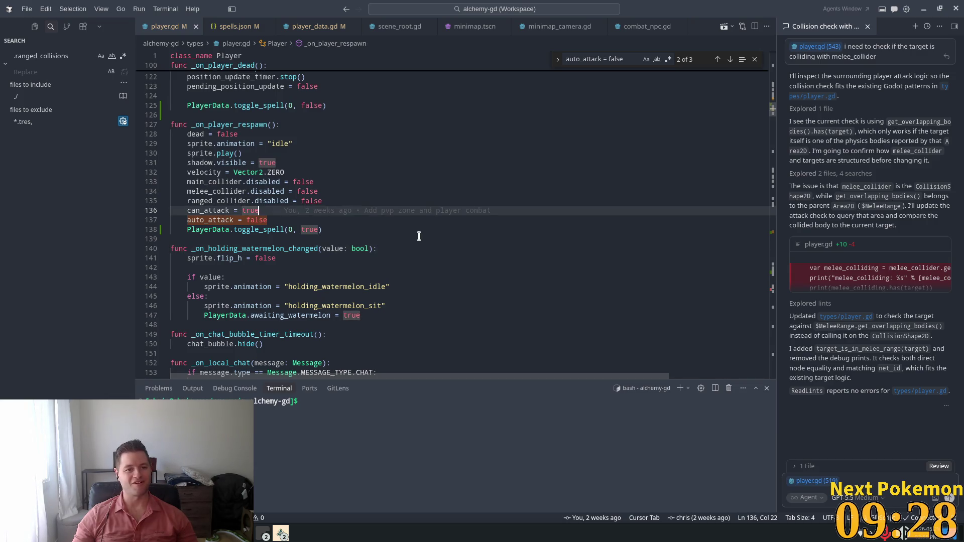
left_click(312, 220)
key("Return")
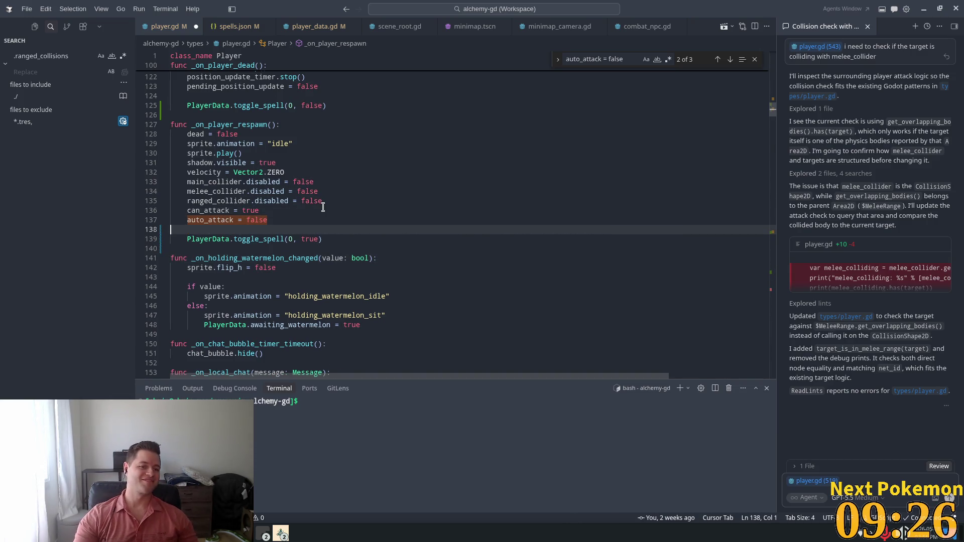
left_click(754, 59)
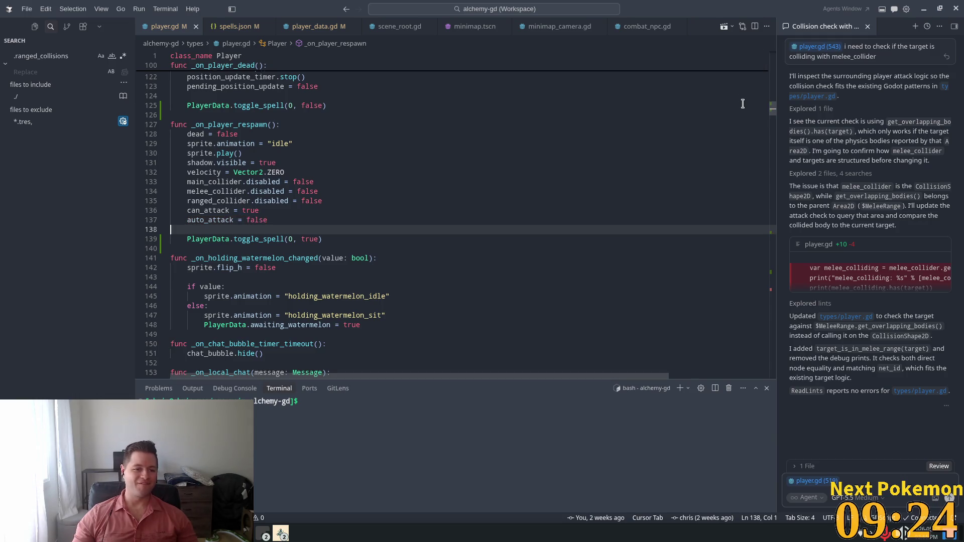
Step: Jump to toggle_spell's definition in player_data.gd
left_click(487, 174)
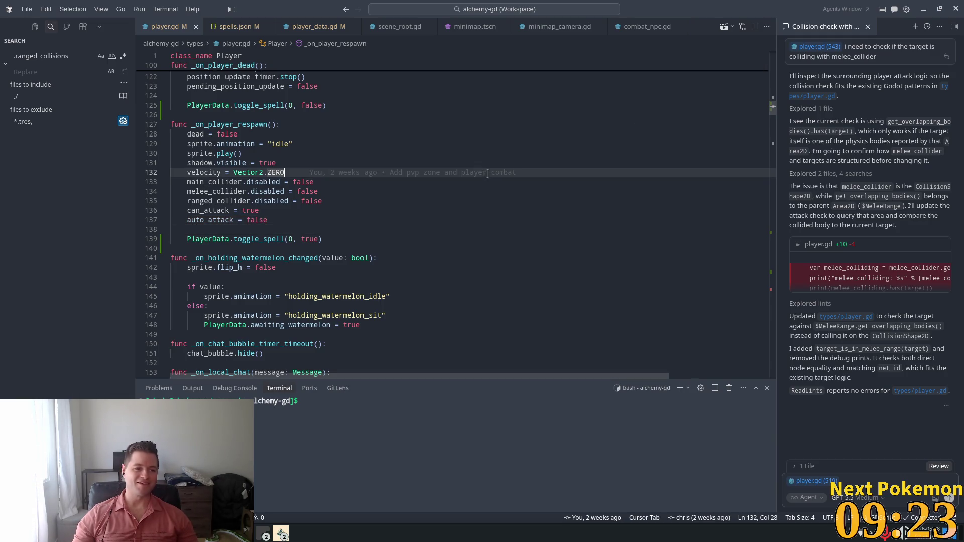
left_click(359, 239)
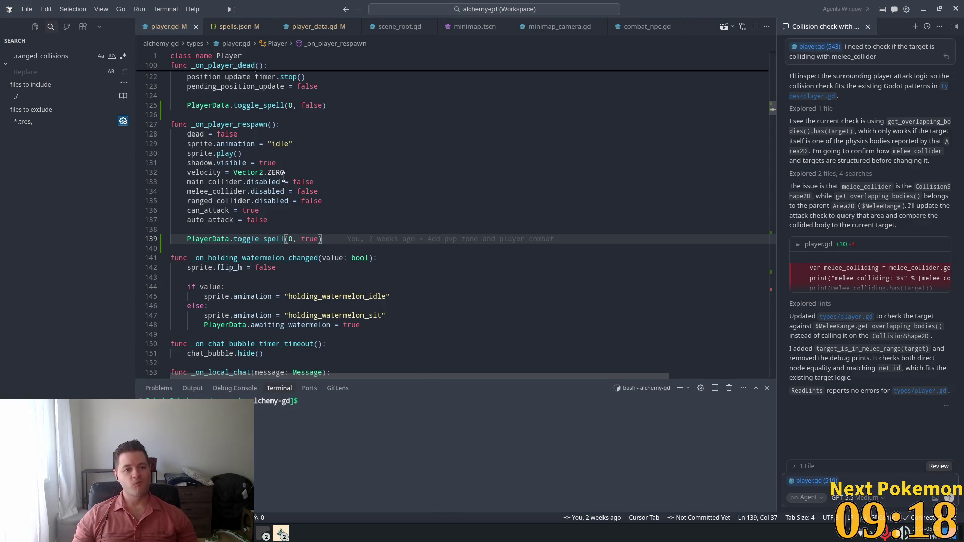
left_click(261, 239, "ctrl")
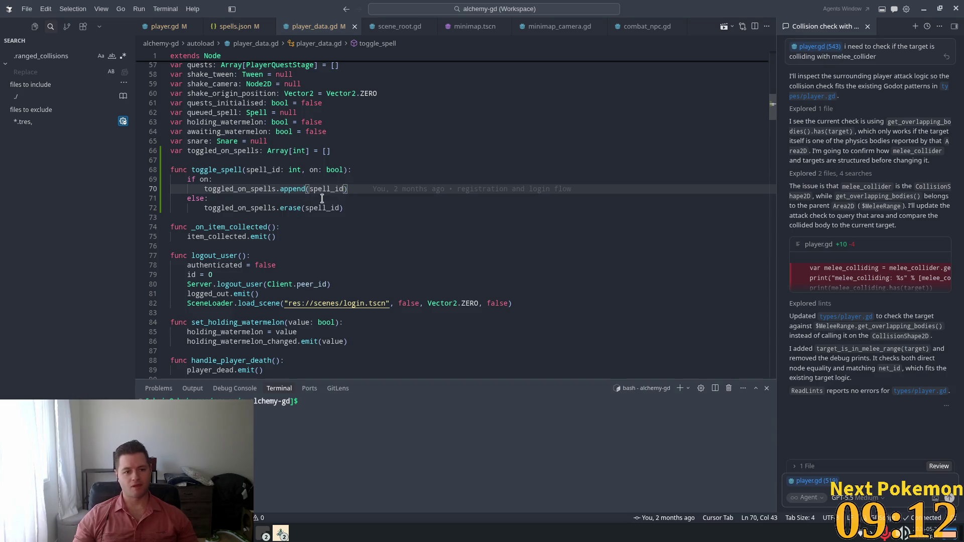
Step: Declare signal spell_toggled(spell_id: int, on: bool) below the item_collected signal
left_click(373, 208)
key("Return")
key("Return")
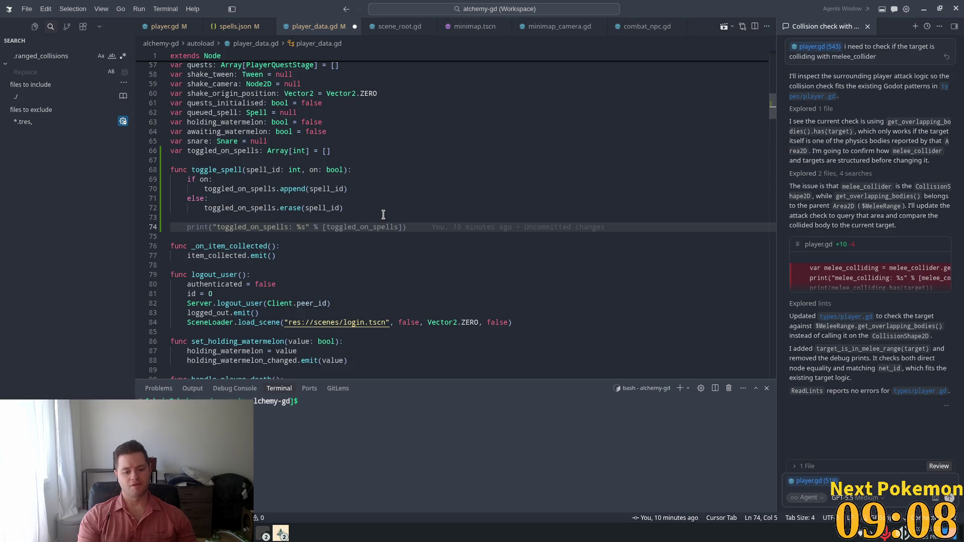
scroll(771, 120, "up", 15)
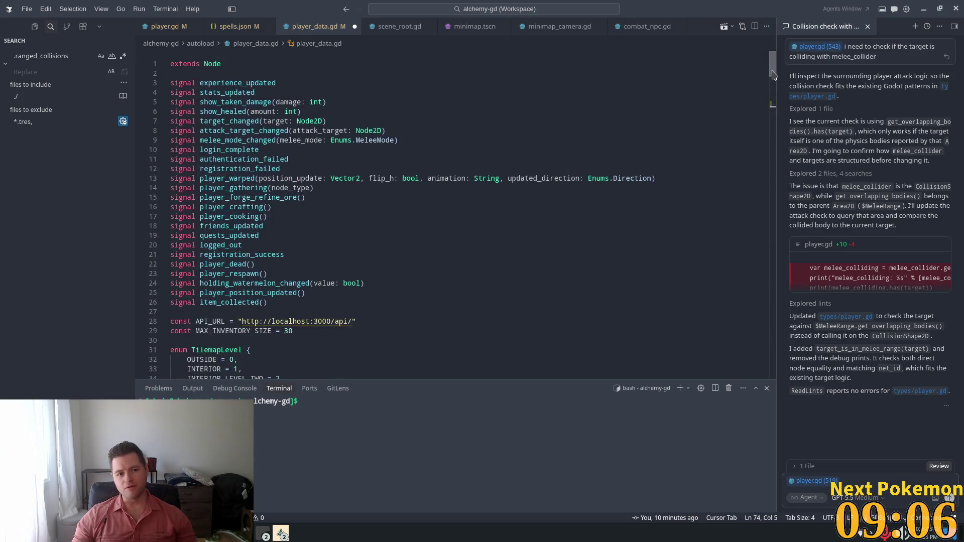
left_click(293, 299)
key("Return")
type("sign")
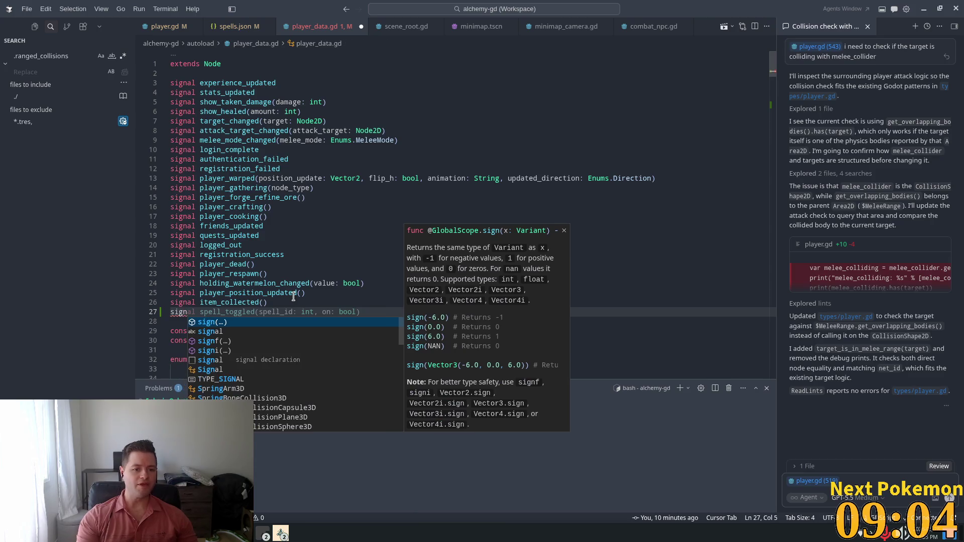
key("Tab")
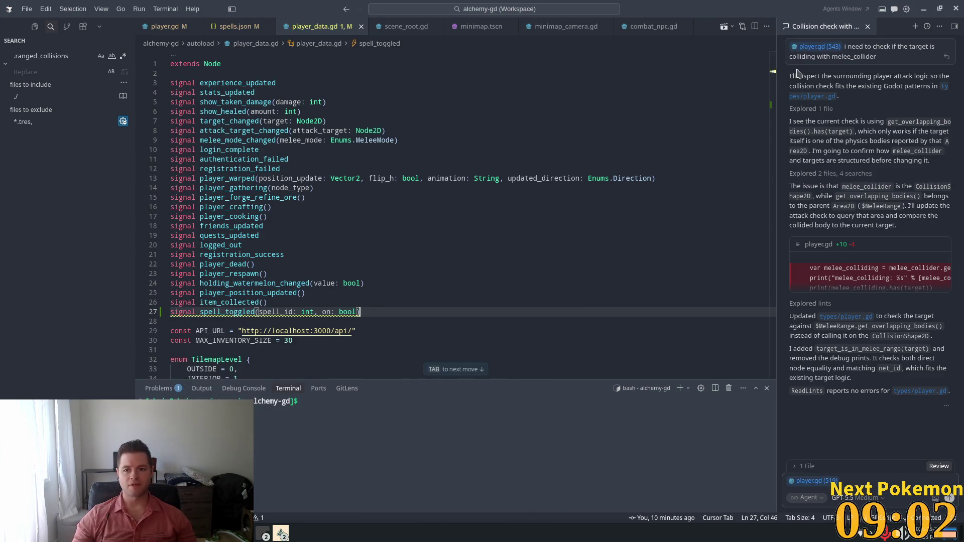
Step: End toggle_spell with spell_toggled.emit(spell_id, on), separated from the if/else by a blank line
key("Tab")
key("Tab")
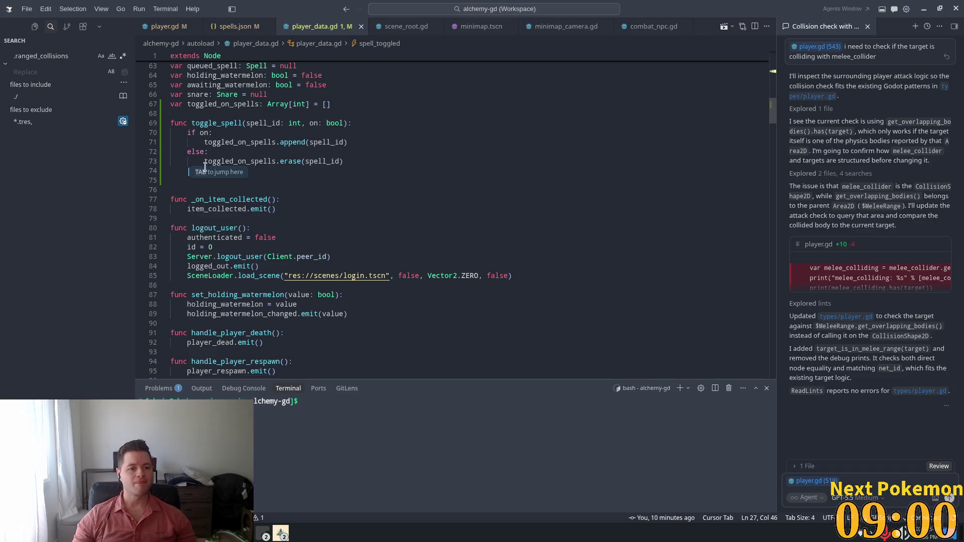
key("Tab")
left_click(370, 159)
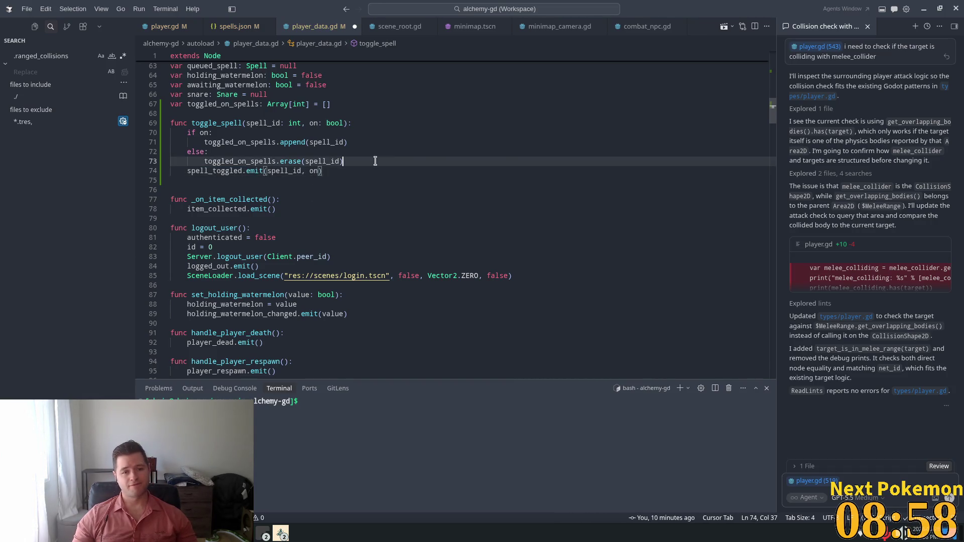
key("Return")
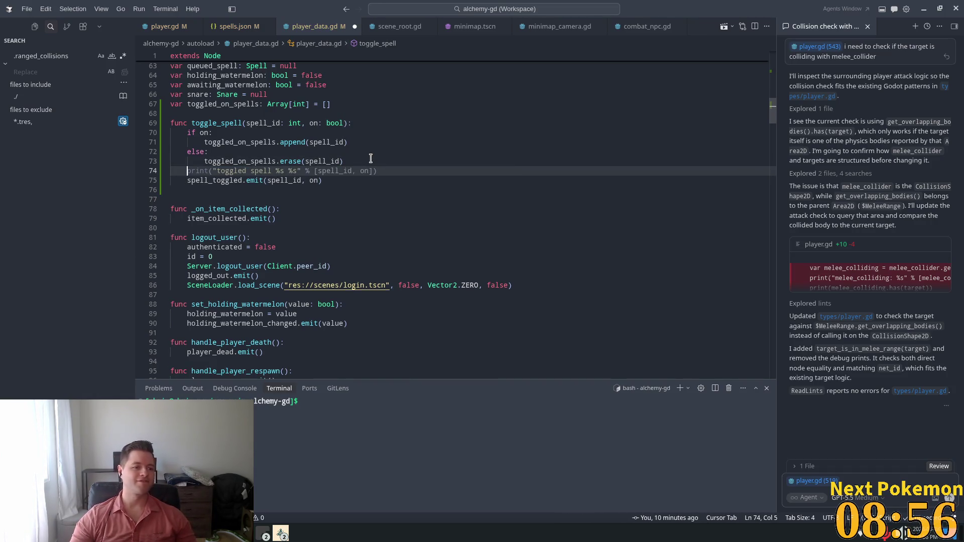
key("BackSpace")
left_click(384, 144)
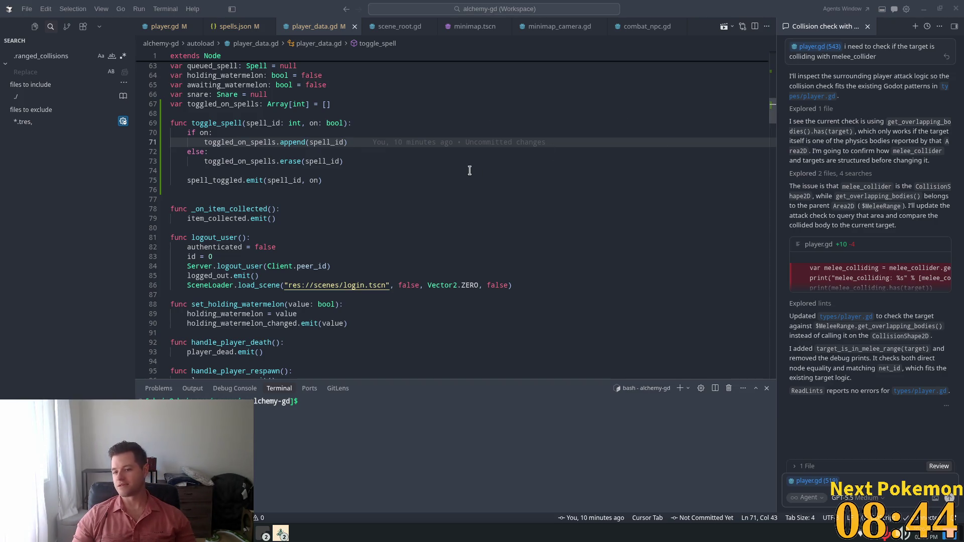
left_click(538, 170)
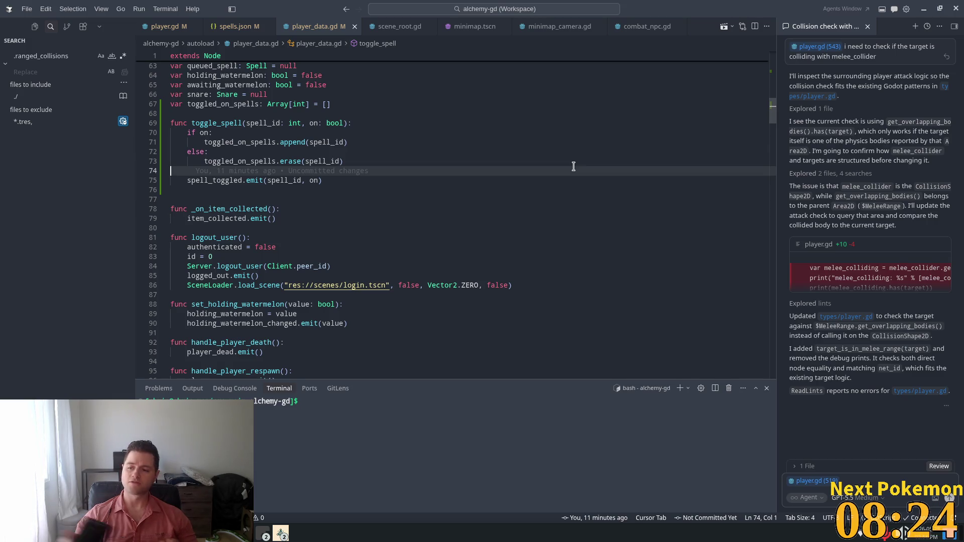
left_click(365, 161)
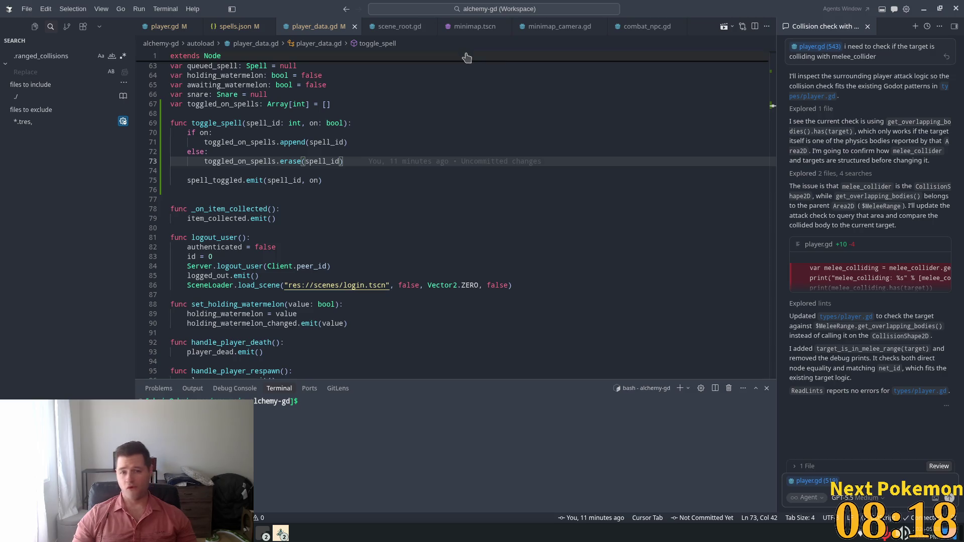
Step: Open spell_icon.gd via Quick Open with 'spell_i' and place the caret on _process
key("ctrl+p")
type("spe")
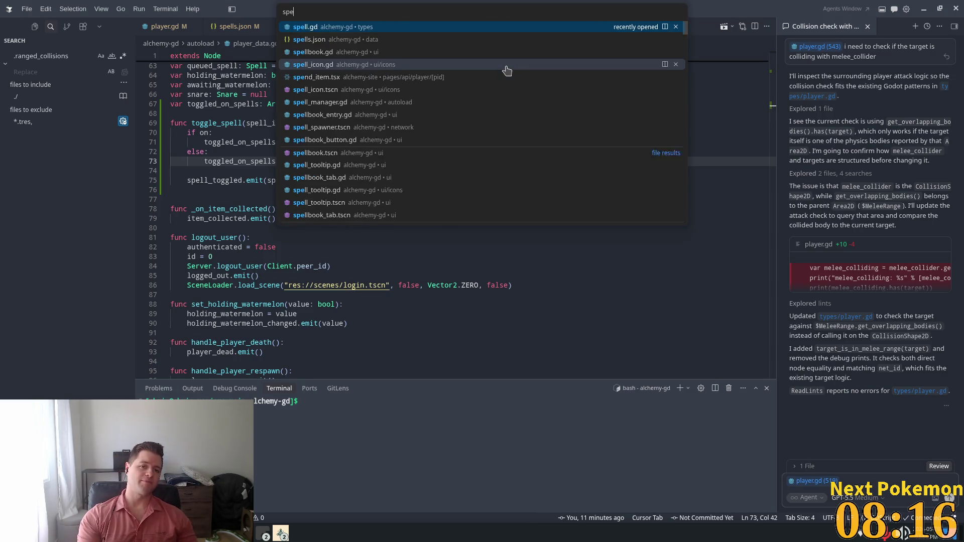
type("ll_i")
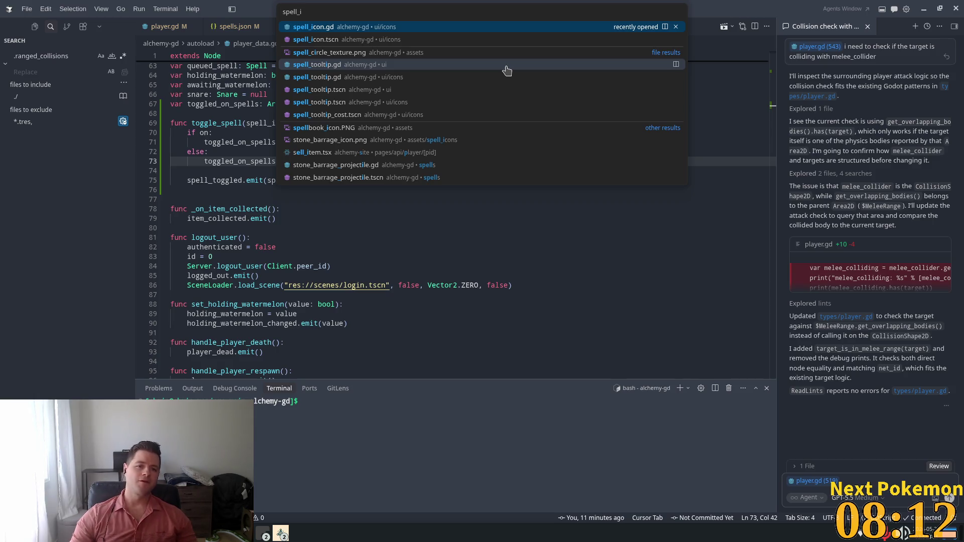
left_click(333, 27)
left_click(490, 121)
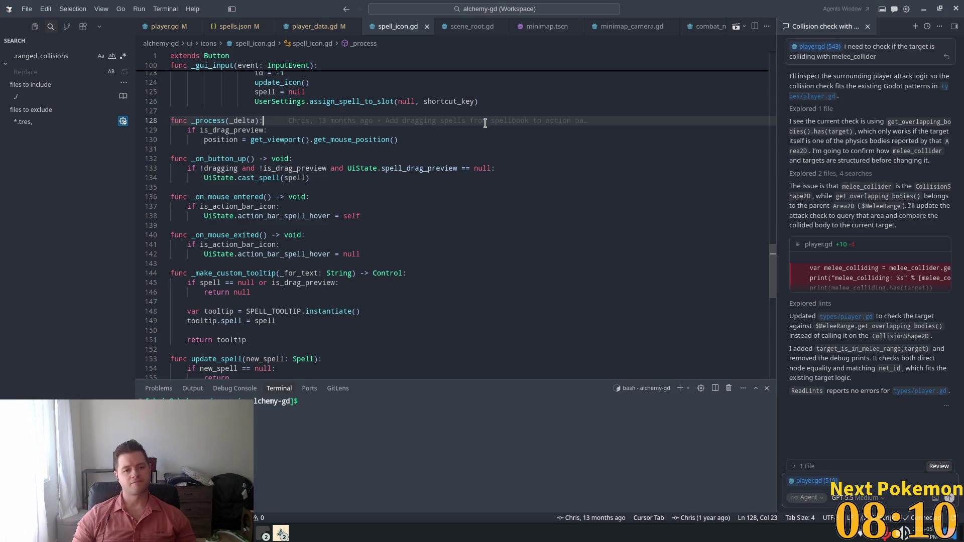